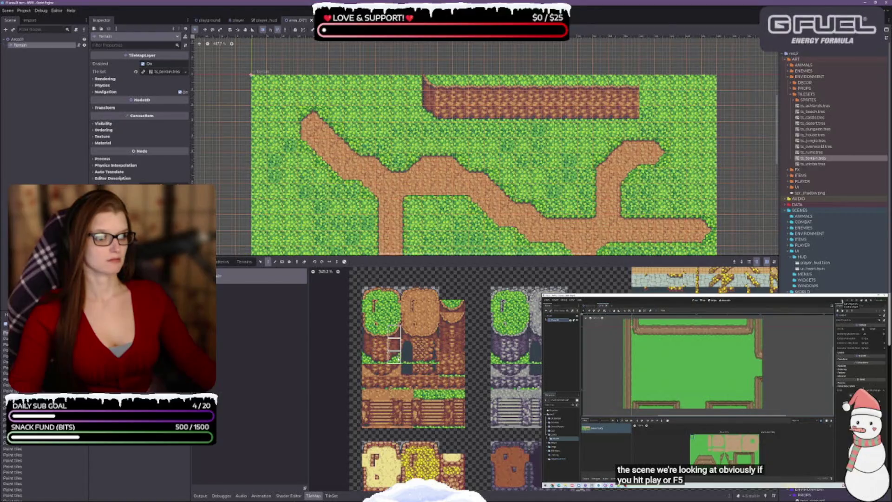
- Add a 1x3 cliff column at the plateau's right end, then select the top-left grass tile
click(646, 98)
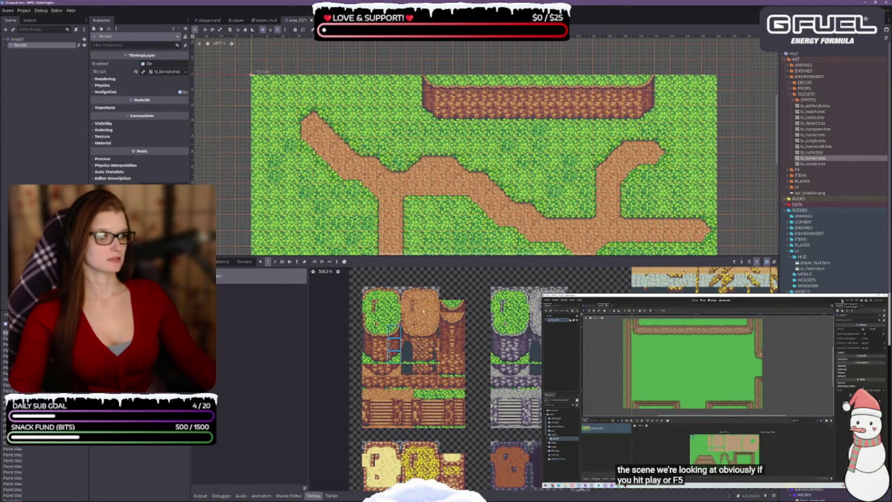
click(379, 294)
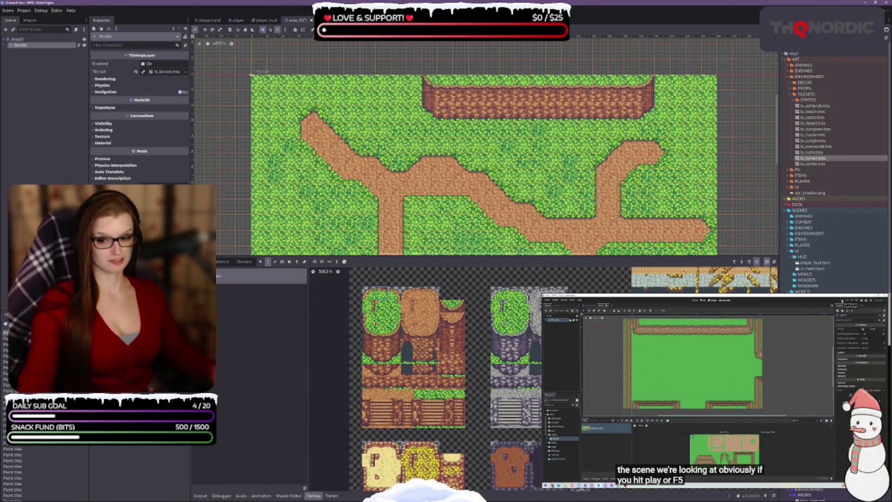
- Paint two grass tiles stacked above the cliff wall
drag(523, 158, 504, 191)
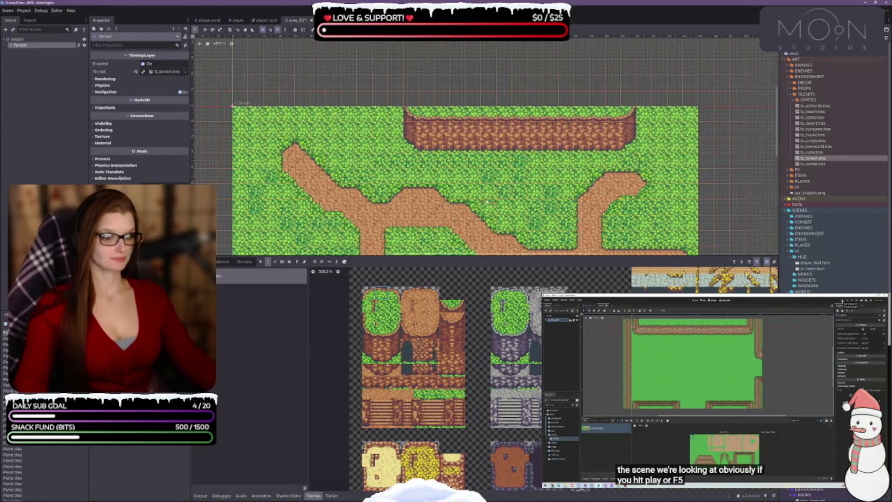
click(367, 319)
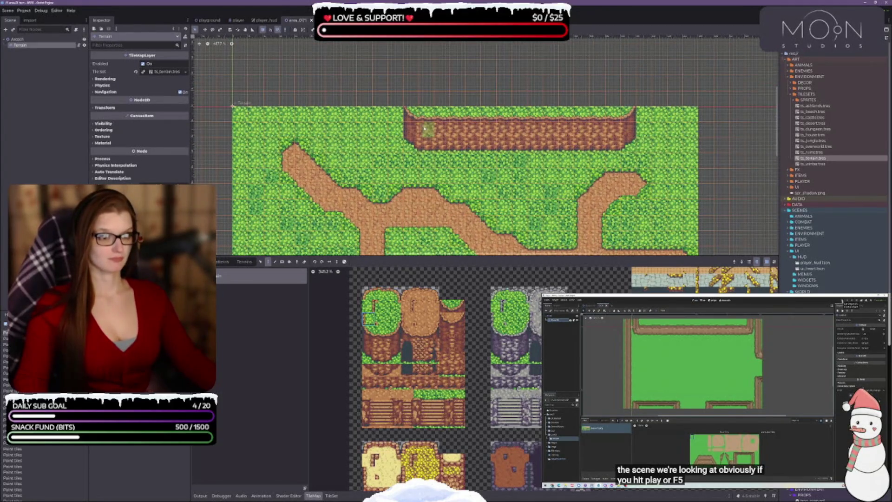
click(412, 98)
click(369, 291)
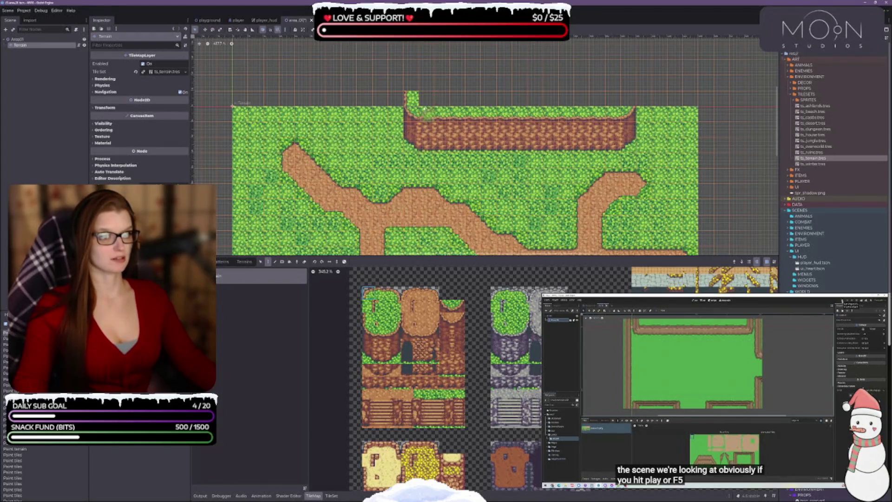
click(411, 84)
- Run a middle-grass row along the cliff top with a corner cap, fill the inner strip, and save area_01
click(382, 294)
drag(421, 83, 610, 86)
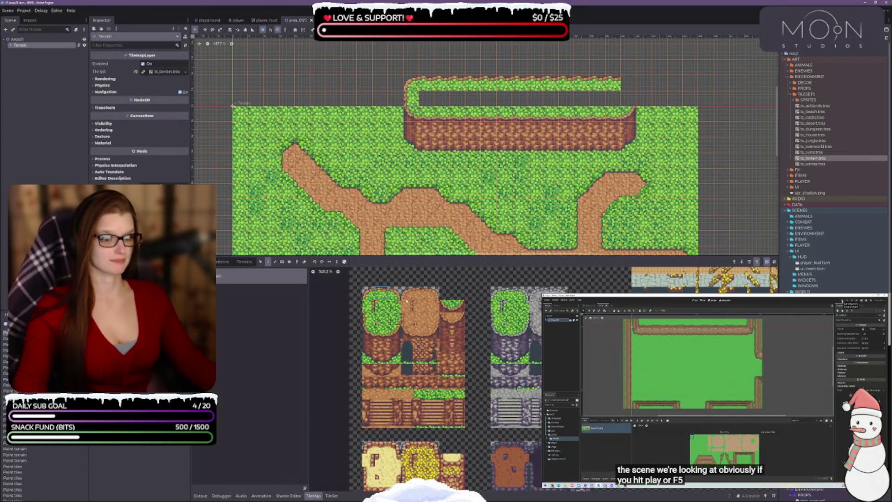
click(627, 84)
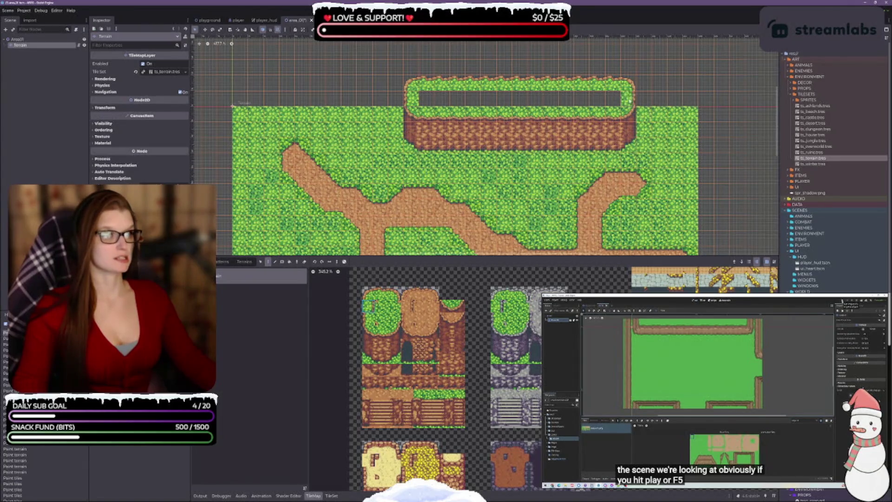
scroll(458, 338, up, 5)
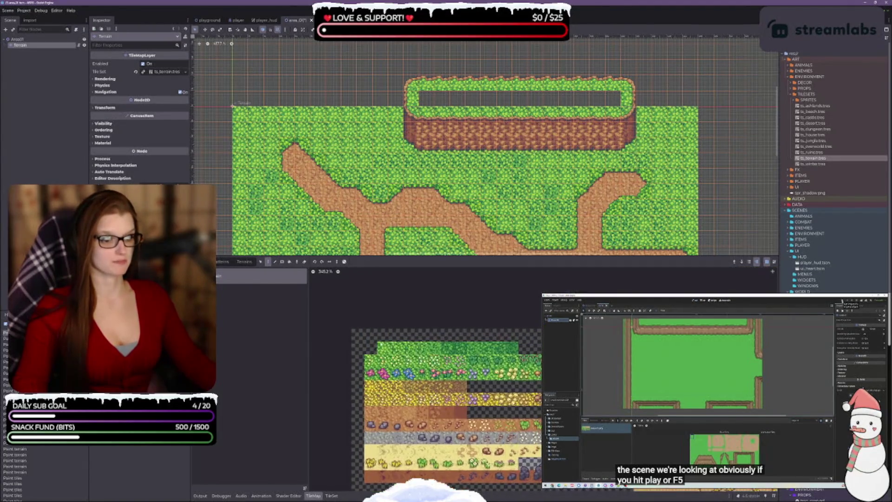
drag(444, 95, 607, 101)
key(ctrl+s)
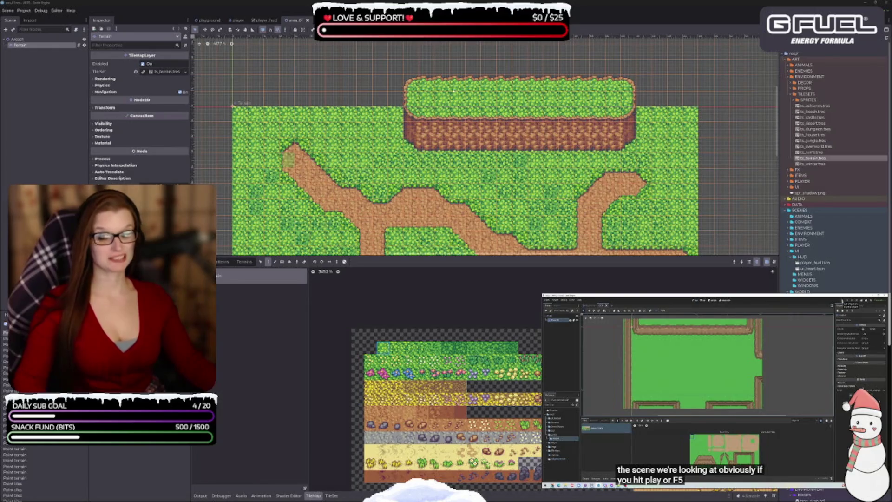
scroll(508, 141, down, 2)
scroll(508, 141, down, 1)
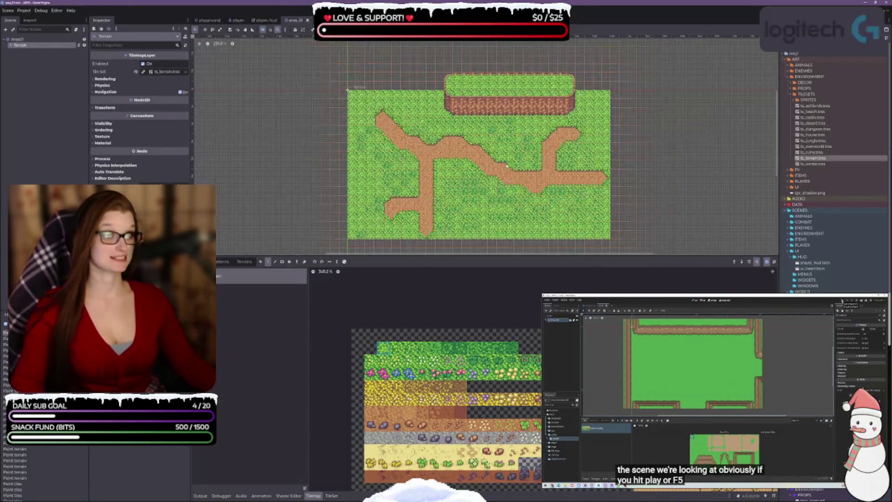
scroll(488, 186, down, 2)
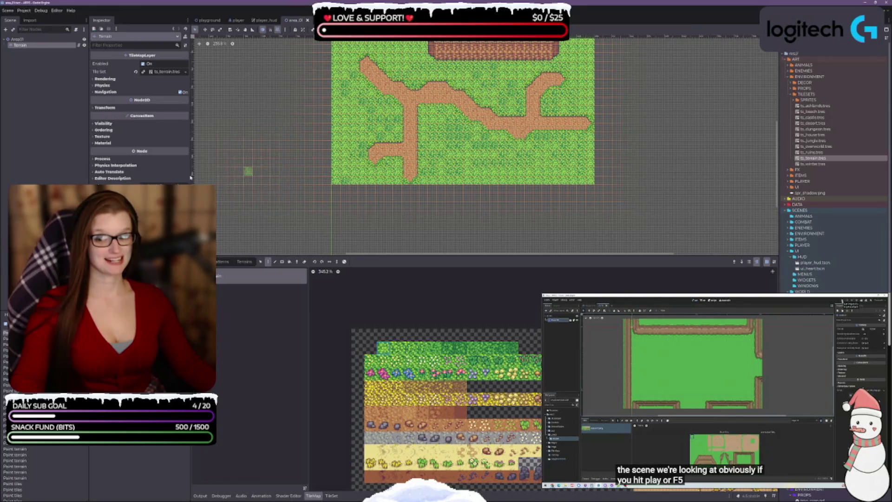
drag(457, 174, 448, 224)
scroll(406, 159, up, 2)
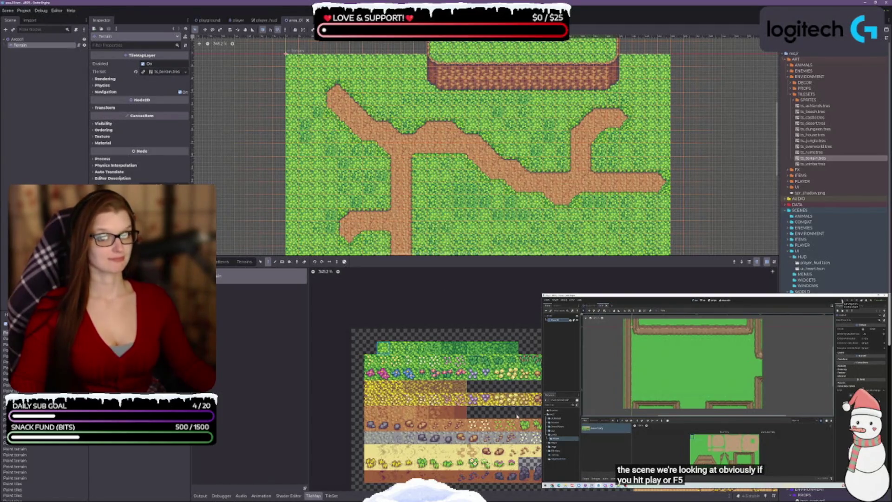
scroll(517, 414, down, 5)
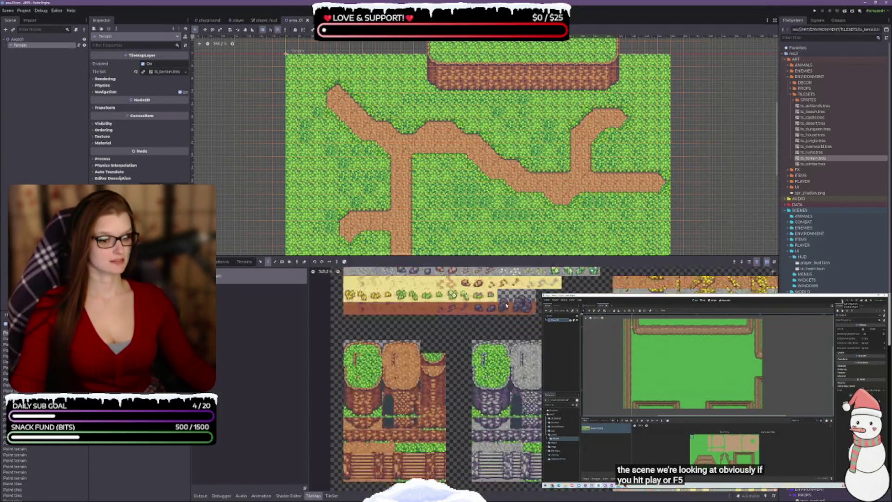
scroll(506, 305, down, 2)
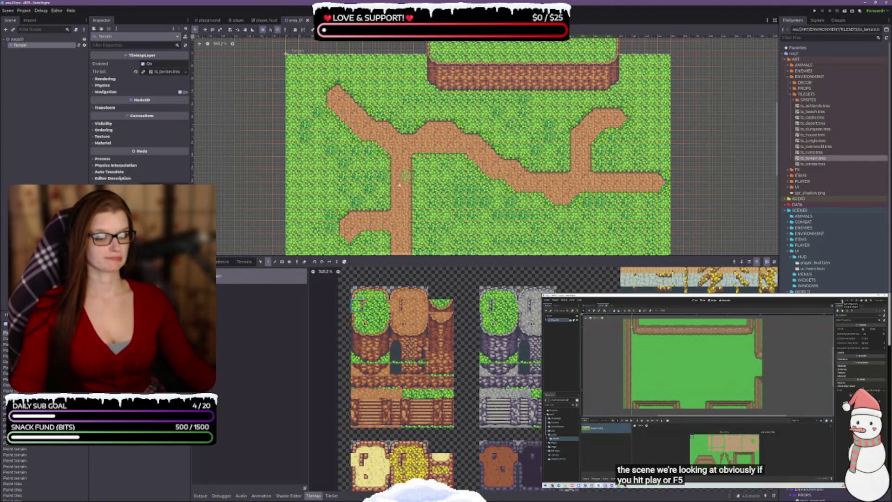
scroll(399, 185, down, 3)
scroll(398, 185, left, 3)
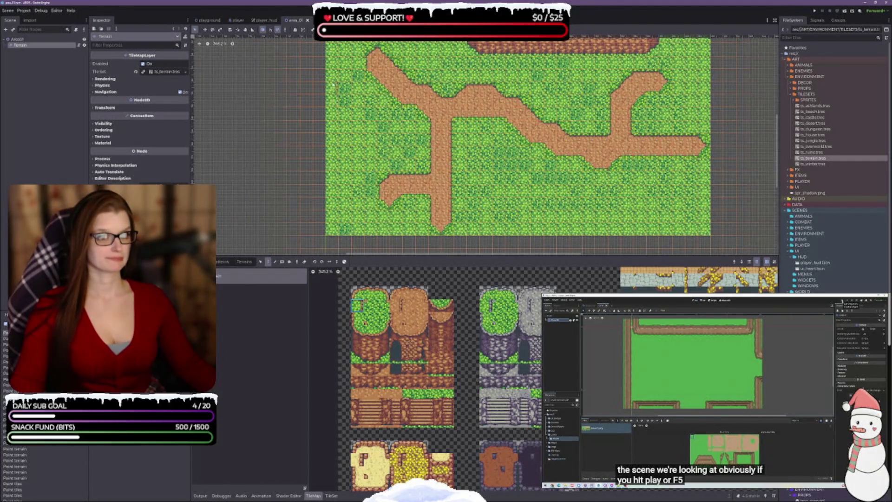
scroll(388, 101, up, 4)
scroll(397, 145, down, 2)
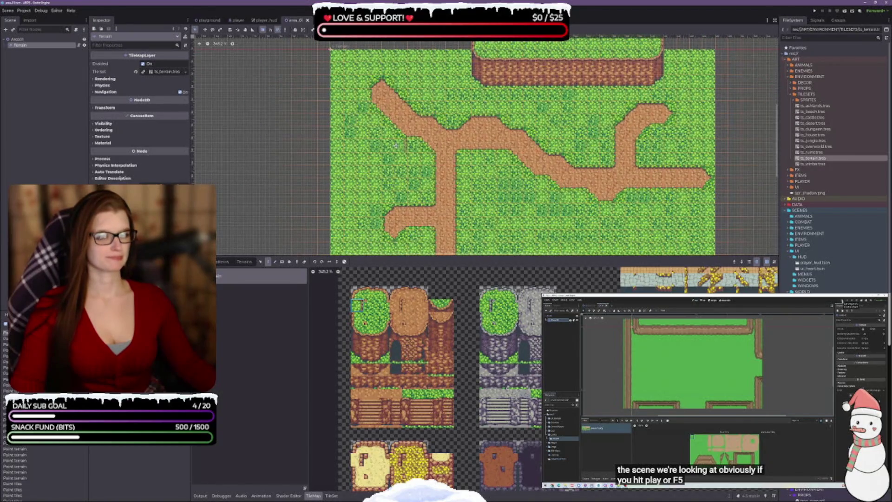
scroll(396, 145, down, 2)
scroll(334, 200, up, 5)
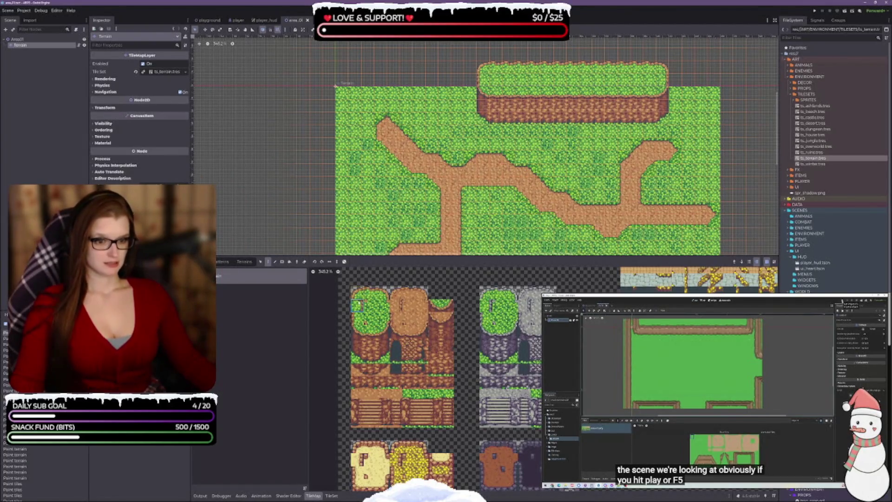
- Paint a thin strip of top-left grass tiles down the map's left edge
drag(383, 327, 383, 360)
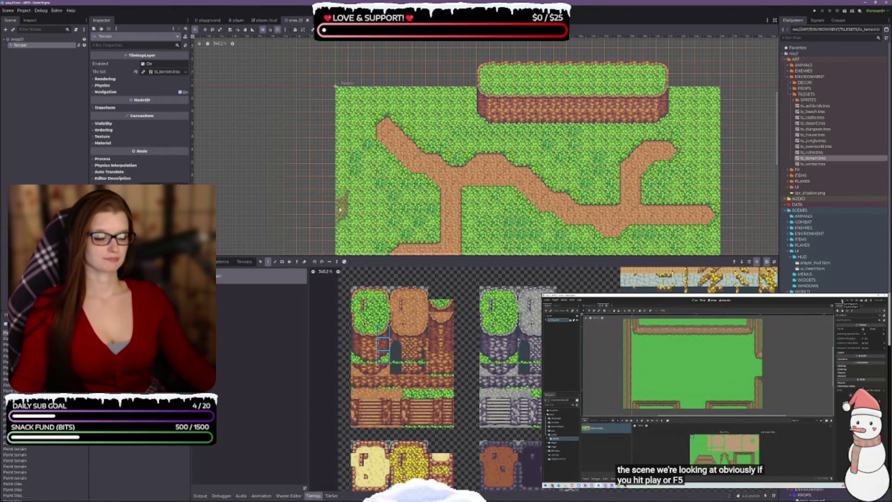
scroll(339, 210, down, 5)
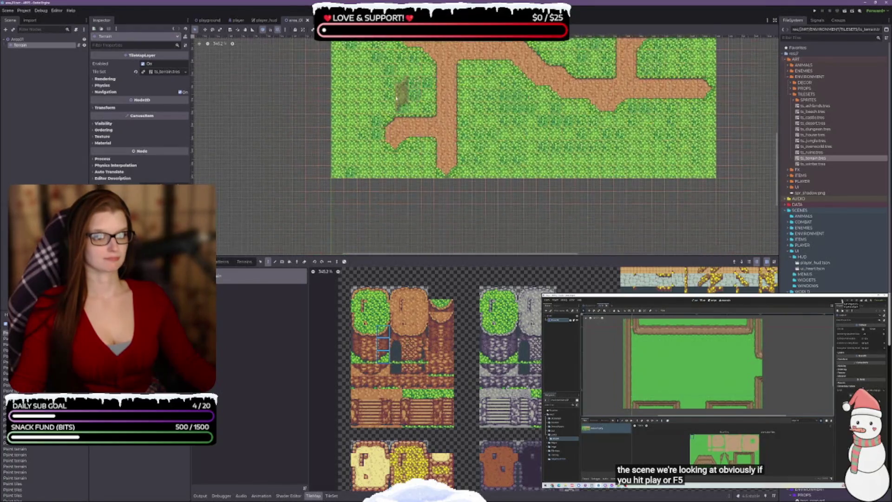
scroll(427, 195, up, 2)
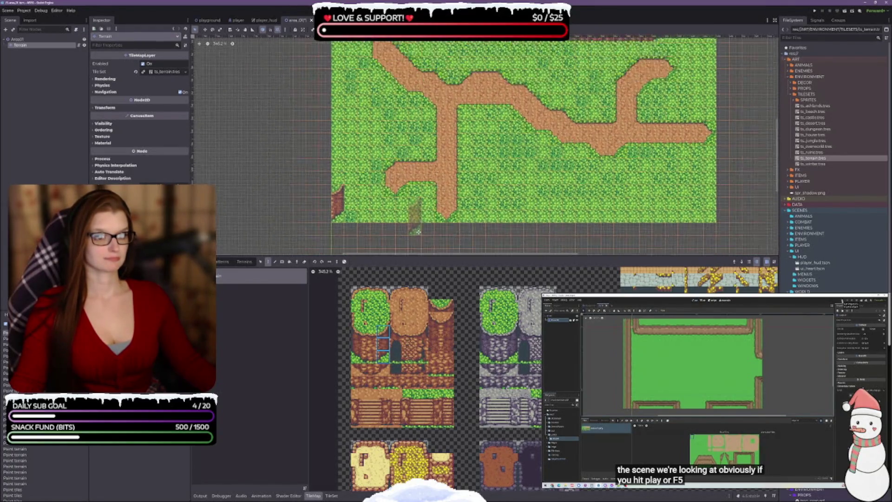
click(357, 307)
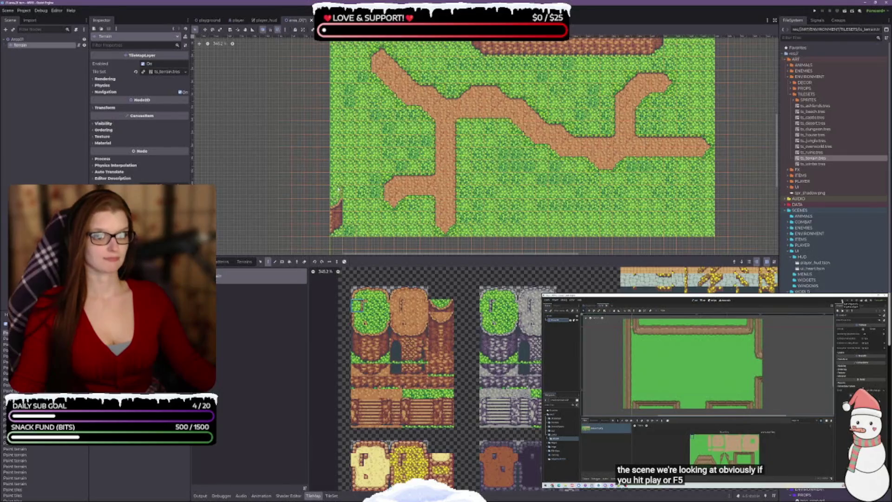
drag(339, 191, 335, 155)
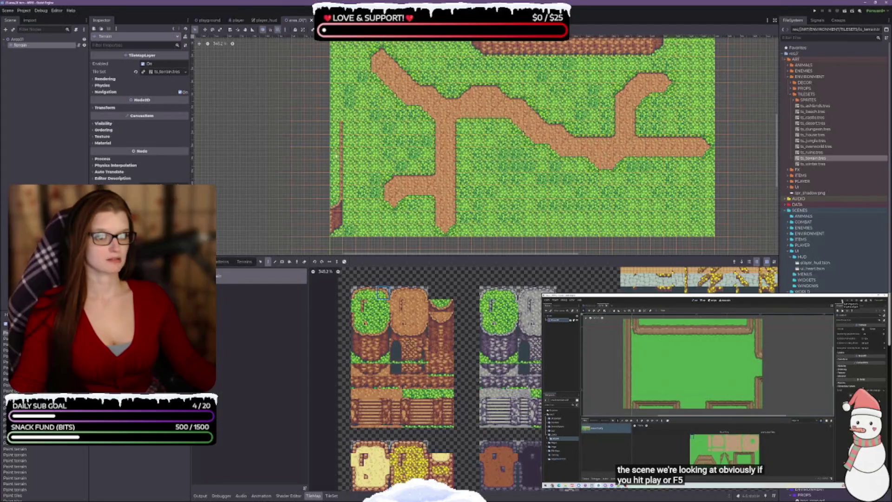
scroll(400, 218, up, 3)
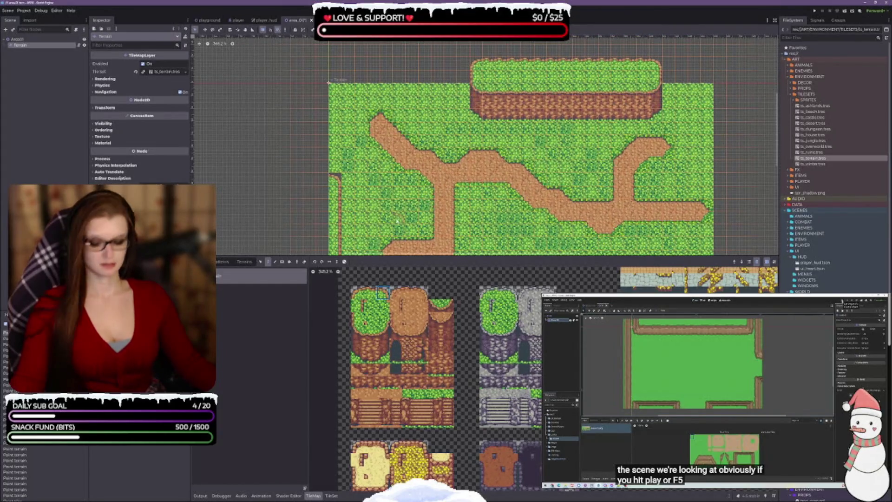
scroll(401, 333, up, 2)
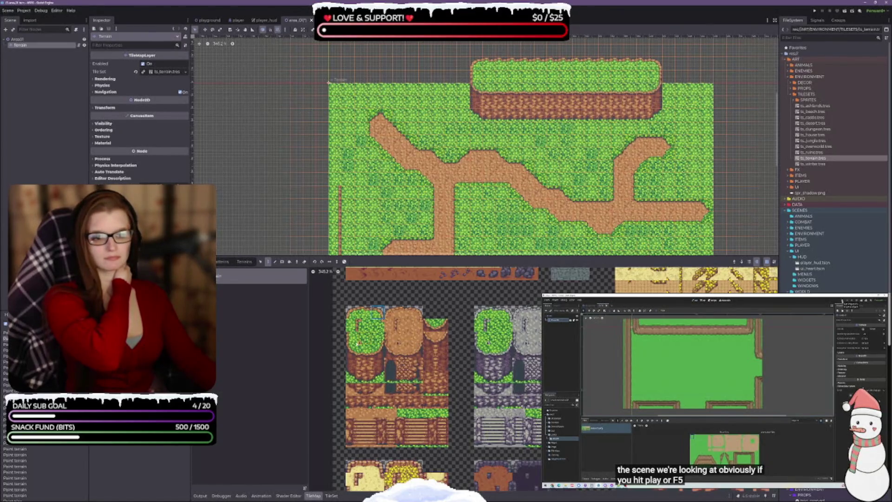
- Choose a terrain tile from the atlas and paint one tile at the map's left edge
click(367, 342)
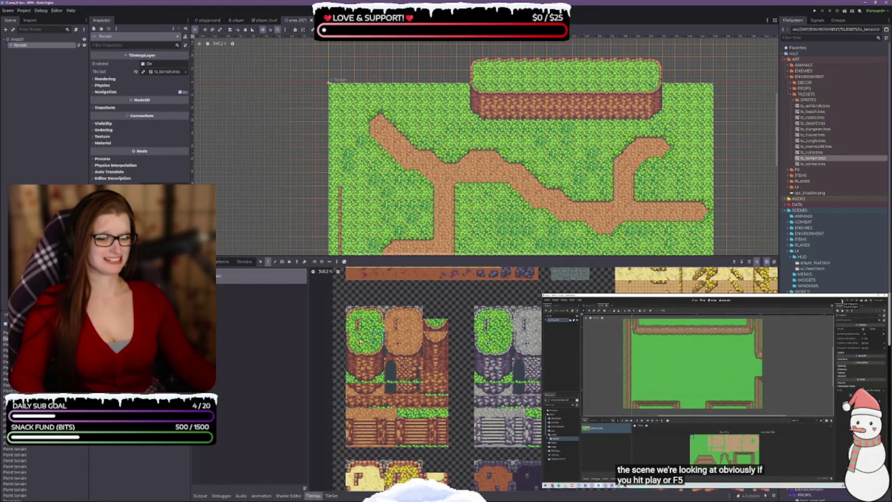
click(366, 339)
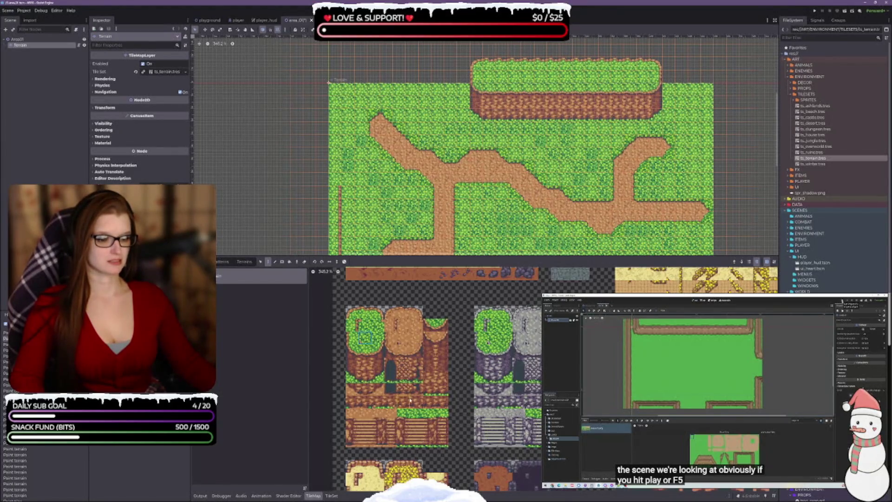
scroll(483, 439, down, 2)
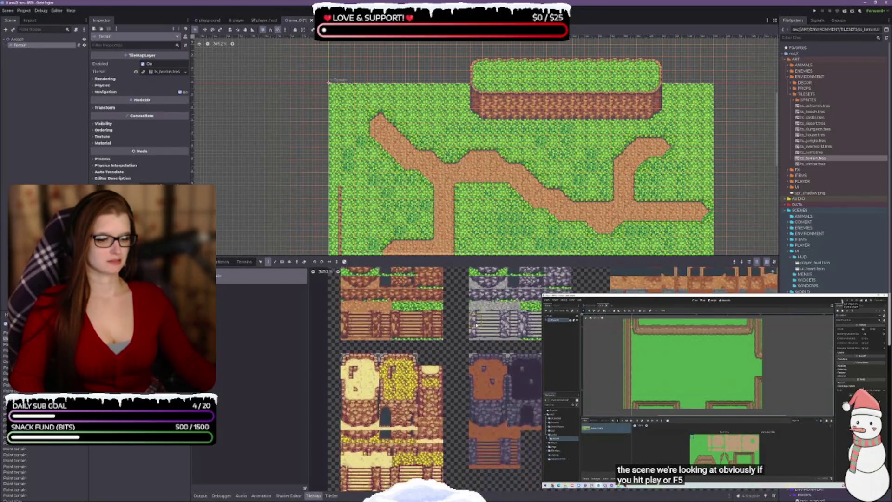
scroll(497, 441, up, 2)
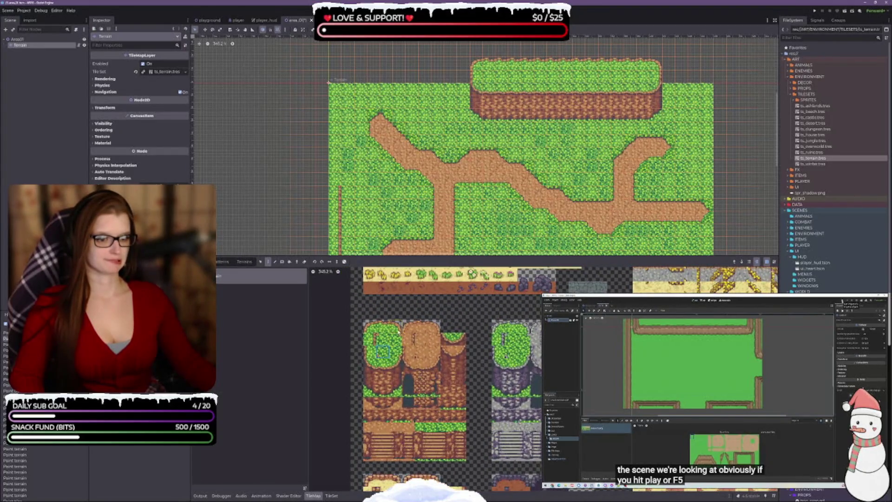
drag(489, 322, 496, 320)
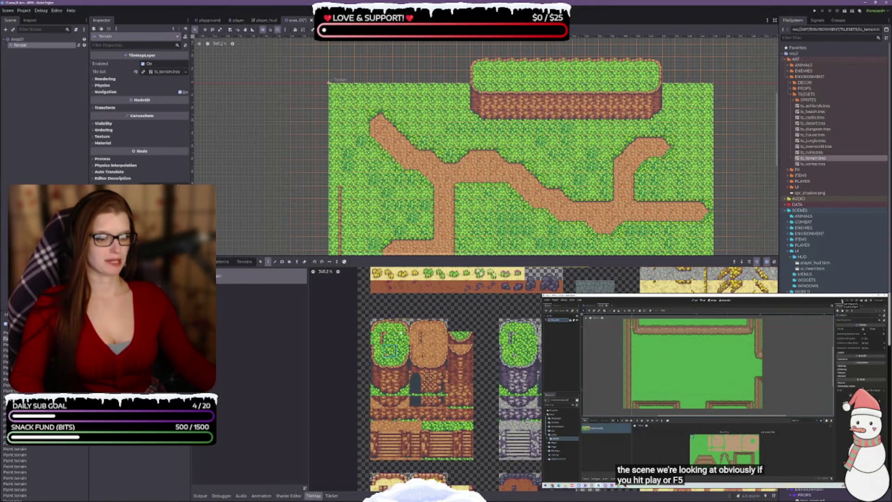
scroll(421, 379, down, 3)
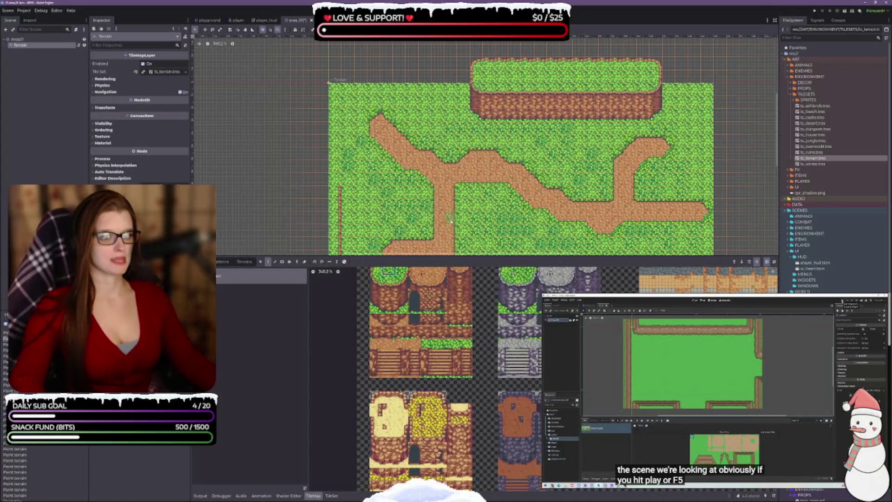
scroll(449, 218, down, 3)
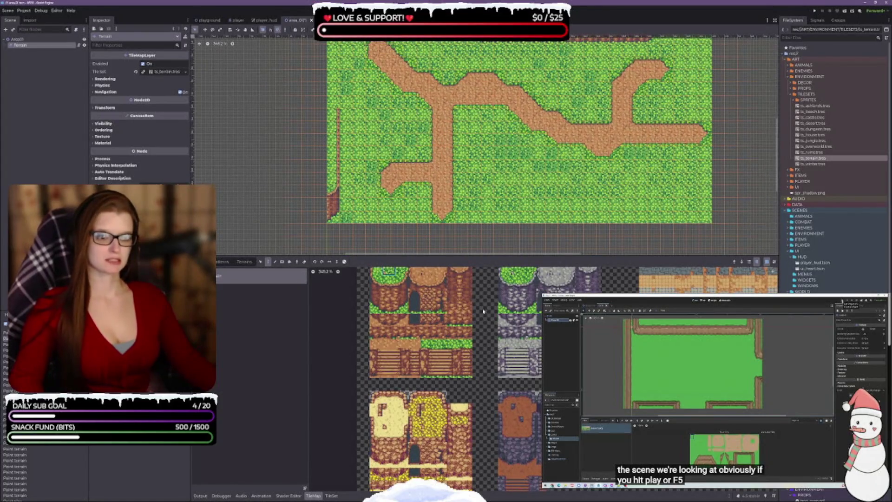
scroll(481, 325, up, 2)
click(389, 287)
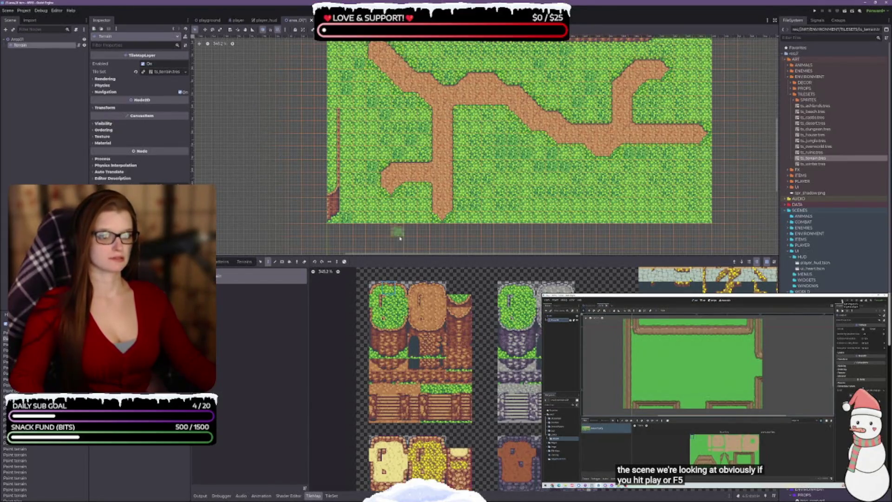
click(401, 288)
click(334, 106)
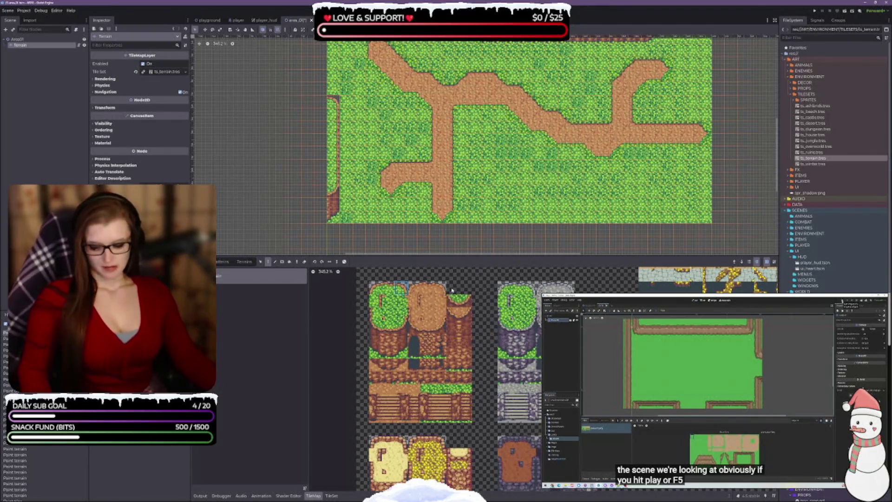
- Undo the stray left-edge tile with Ctrl+Z and save the area scene with Ctrl+S
key(ctrl+z)
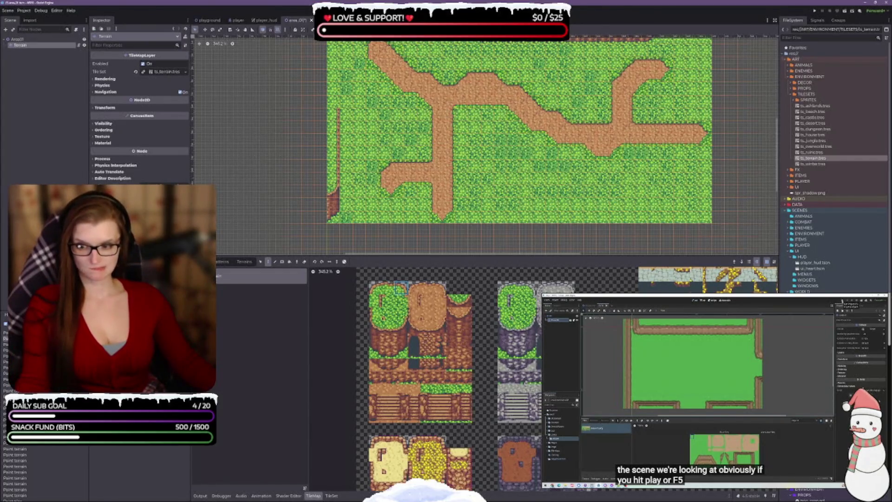
key(ctrl+s)
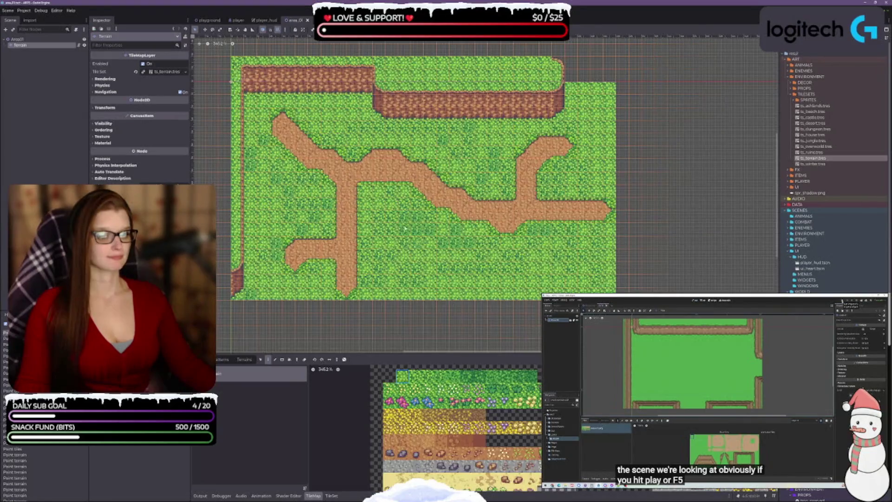
- Paint cliff-wall tiles over the upper-left cliff to shape the notch and shift it left
scroll(449, 428, down, 5)
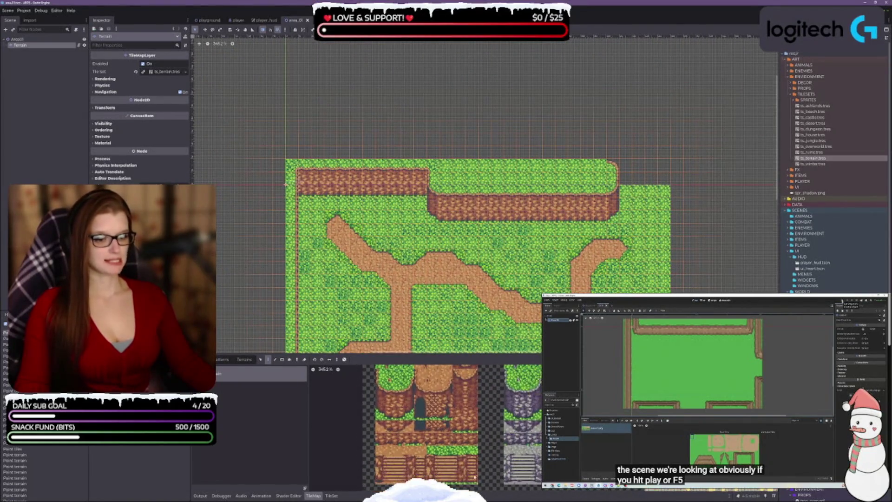
click(394, 400)
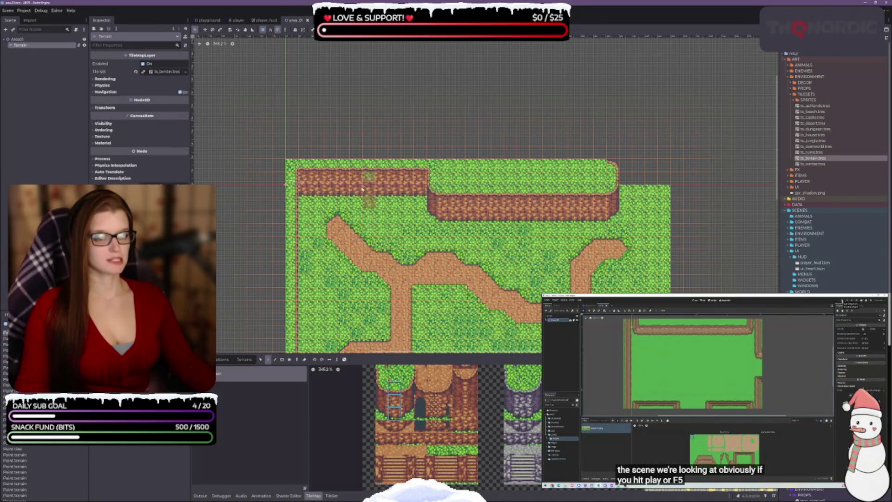
drag(356, 199, 379, 198)
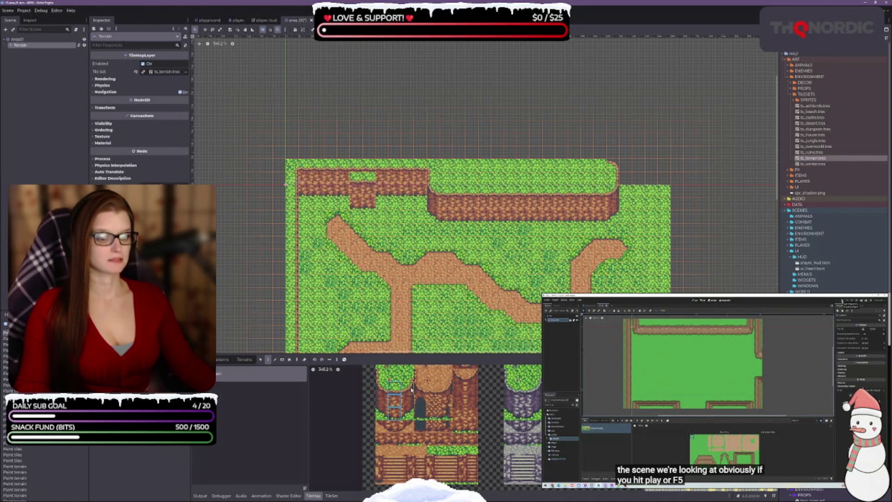
click(406, 402)
drag(381, 242, 382, 191)
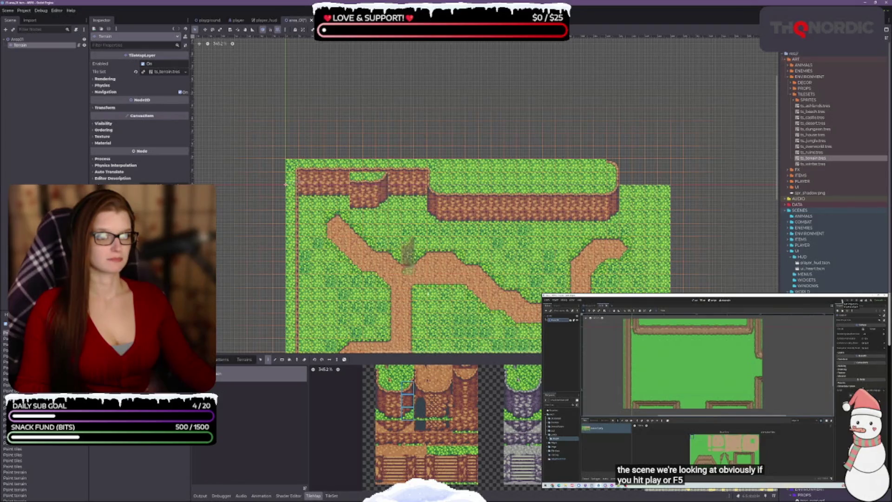
drag(382, 387, 381, 416)
drag(322, 171, 341, 191)
- Cover the brown edge above the notch with grass and flower tiles, then save area_01
scroll(403, 418, up, 3)
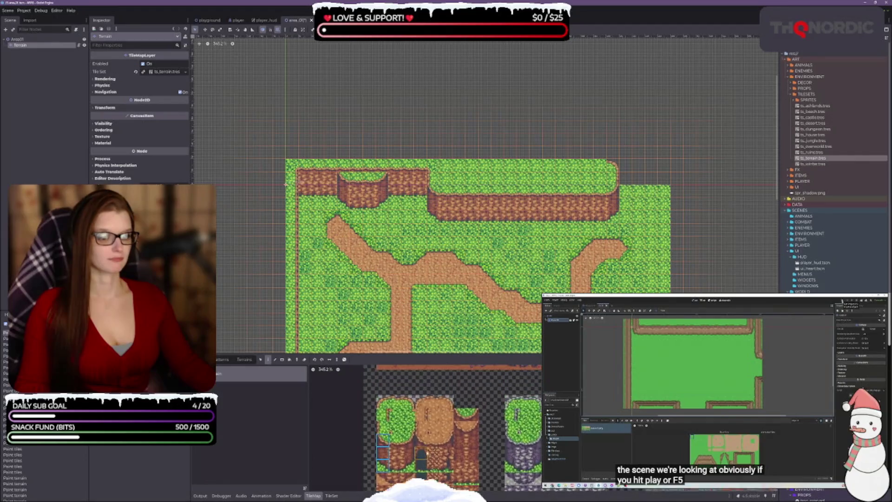
click(399, 431)
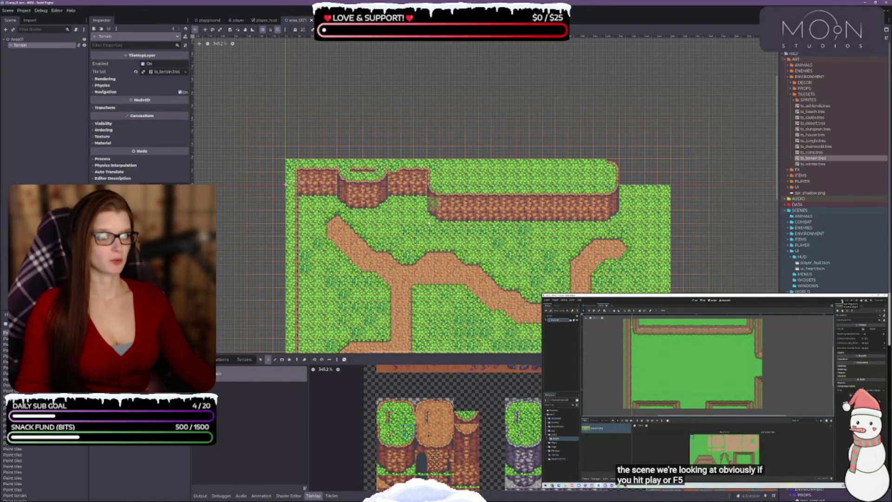
ctrl+click(433, 203)
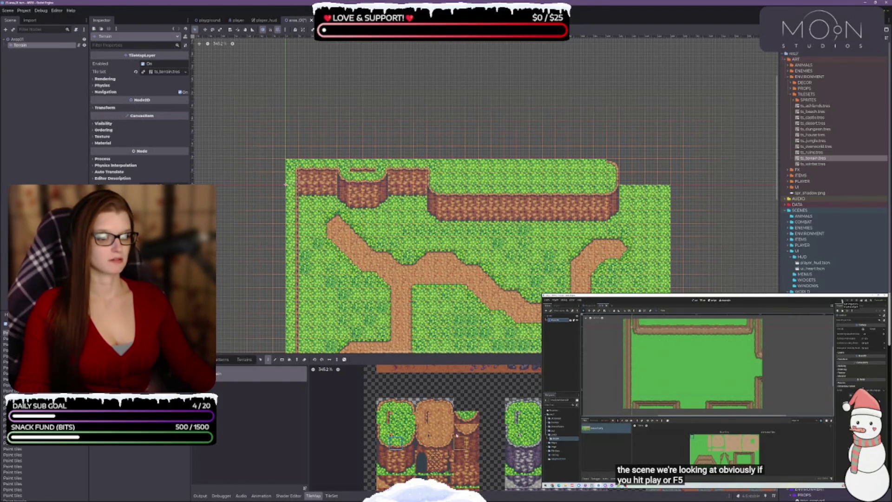
ctrl+click(469, 309)
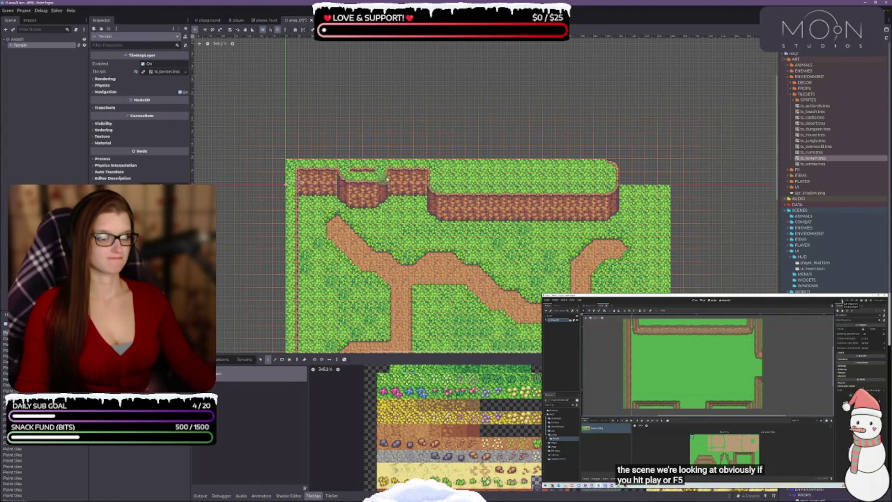
drag(370, 168, 356, 166)
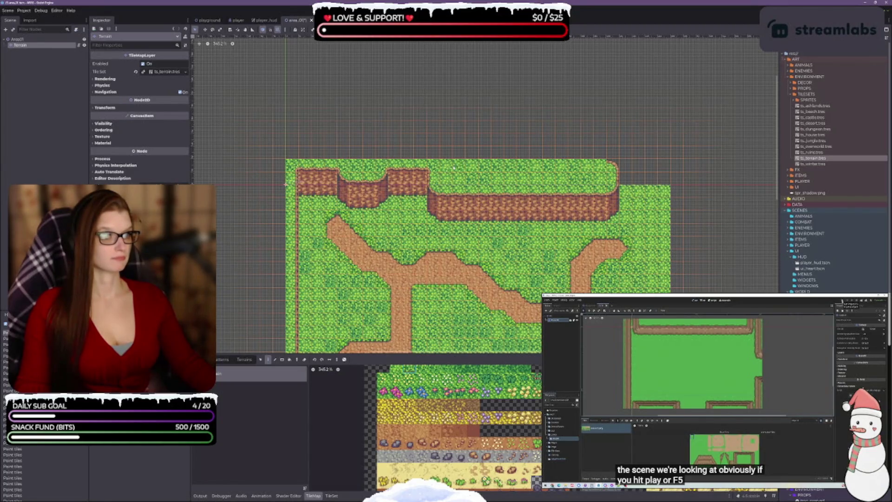
scroll(466, 213, down, 2)
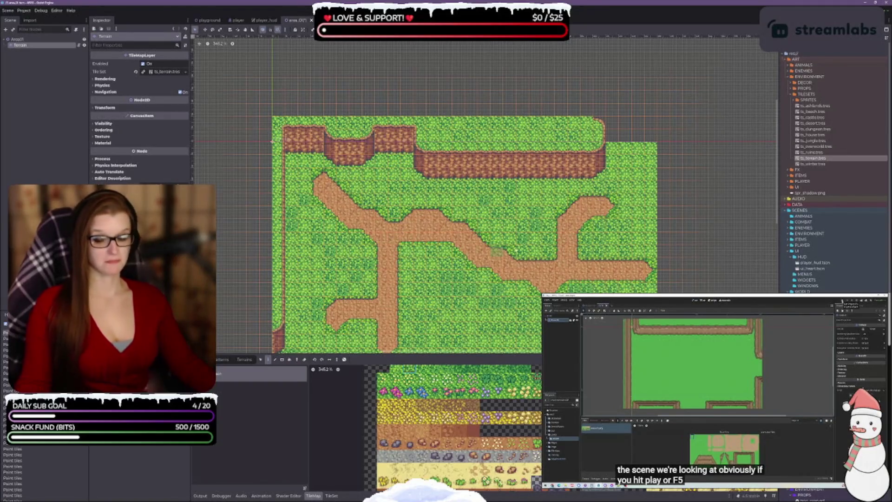
key(ctrl+s)
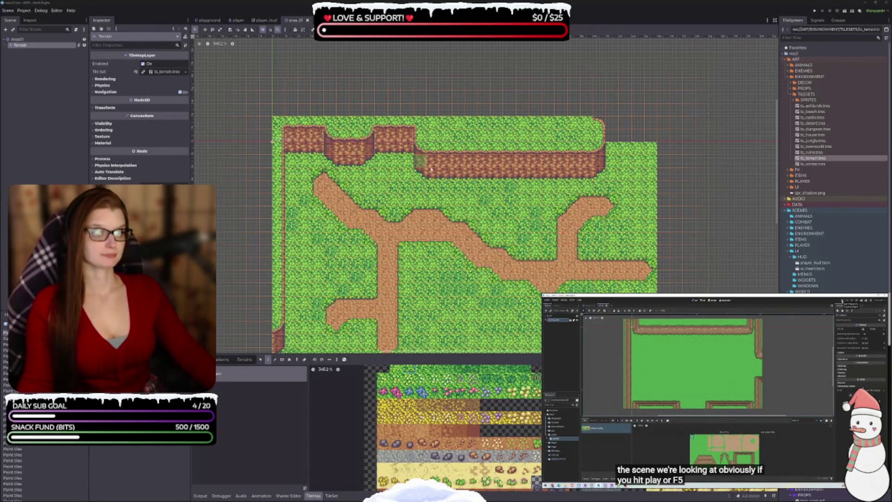
- Extend the sunken cliff section to the right with two stacked cliff tiles, one cell further
drag(381, 134, 360, 161)
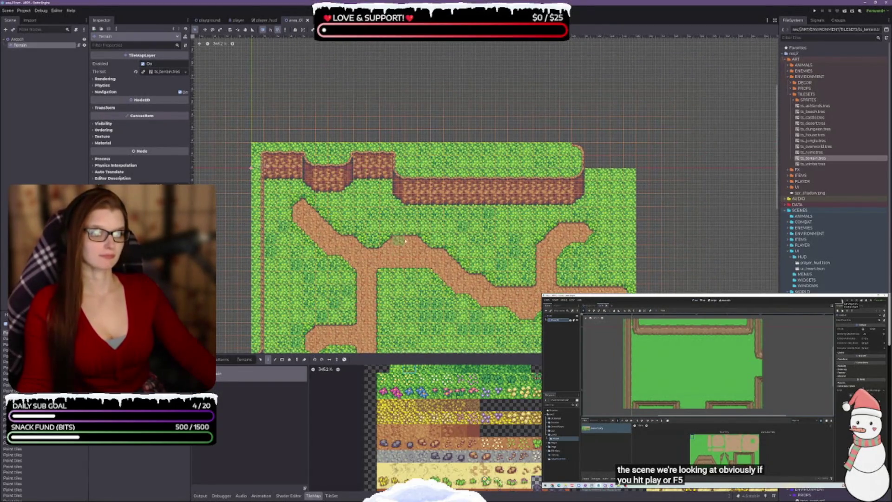
drag(578, 226, 613, 243)
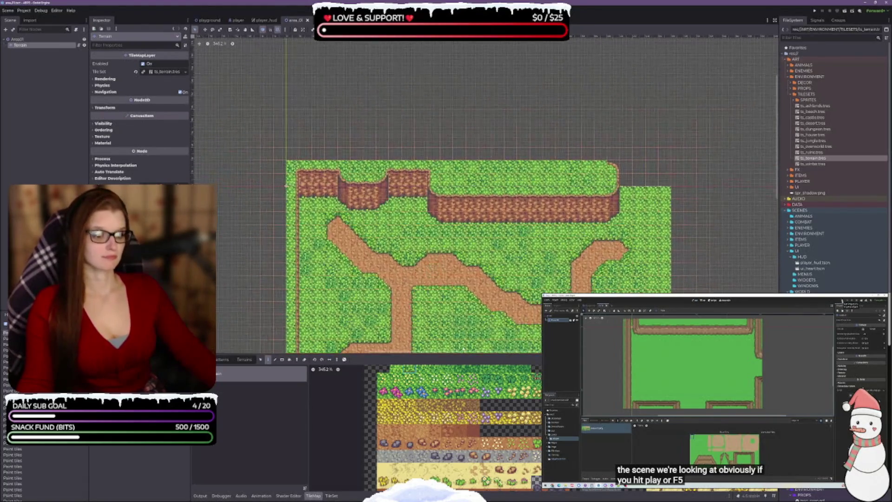
scroll(446, 427, down, 5)
scroll(474, 474, down, 3)
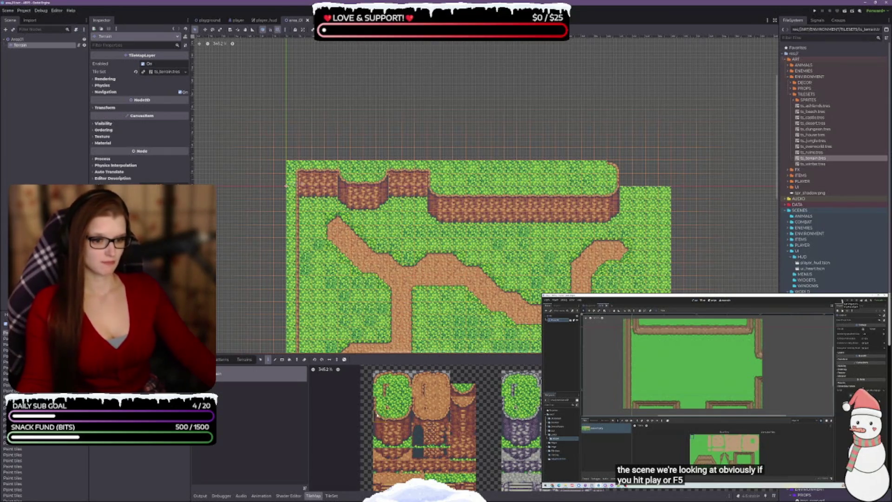
drag(406, 414, 406, 445)
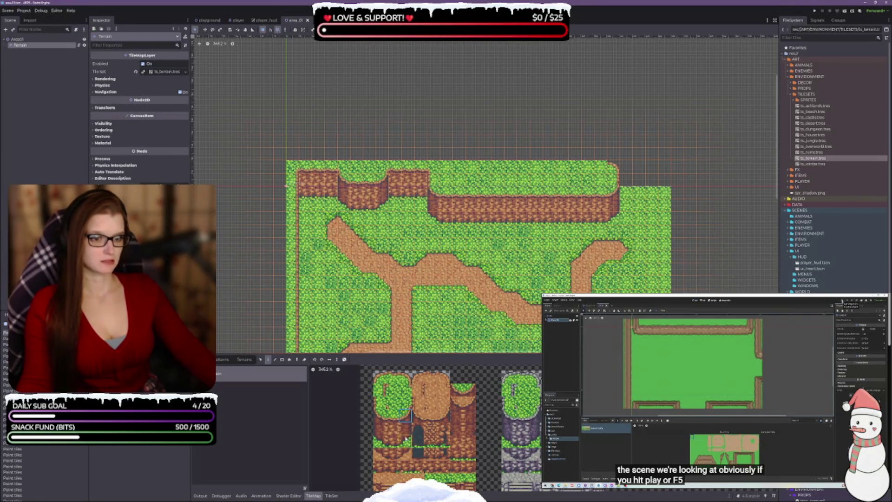
drag(393, 414, 392, 441)
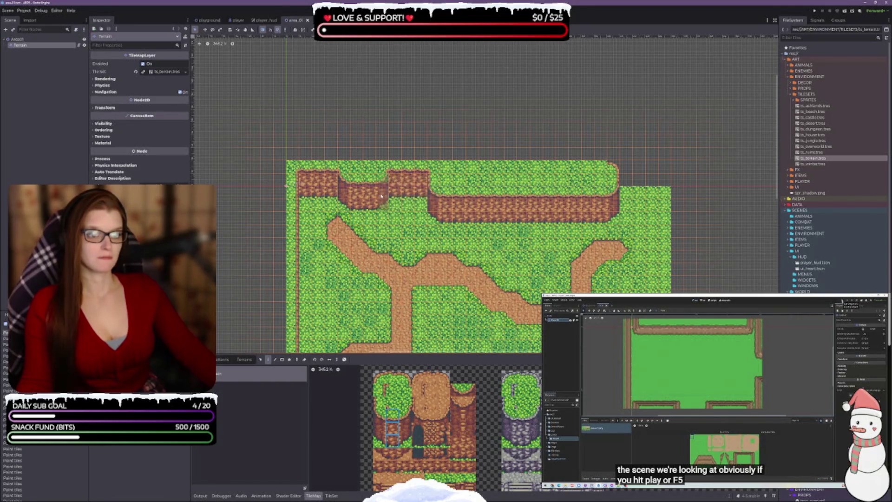
drag(382, 193, 414, 194)
click(416, 193)
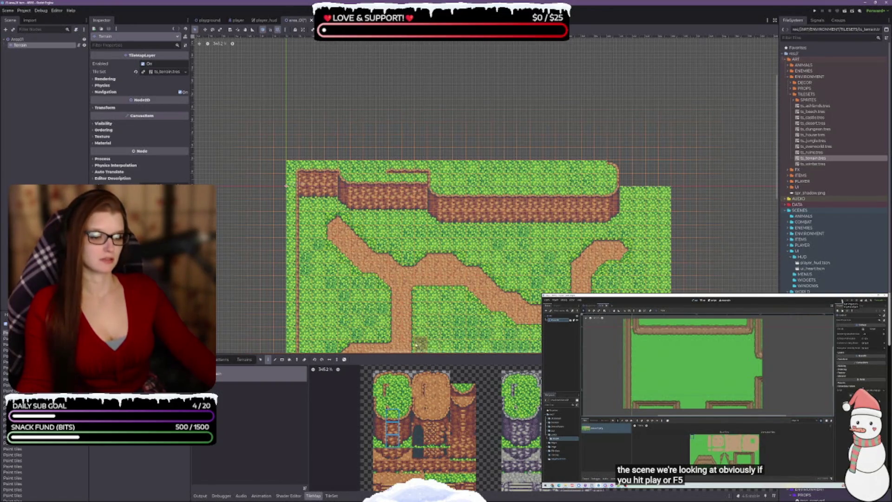
click(393, 403)
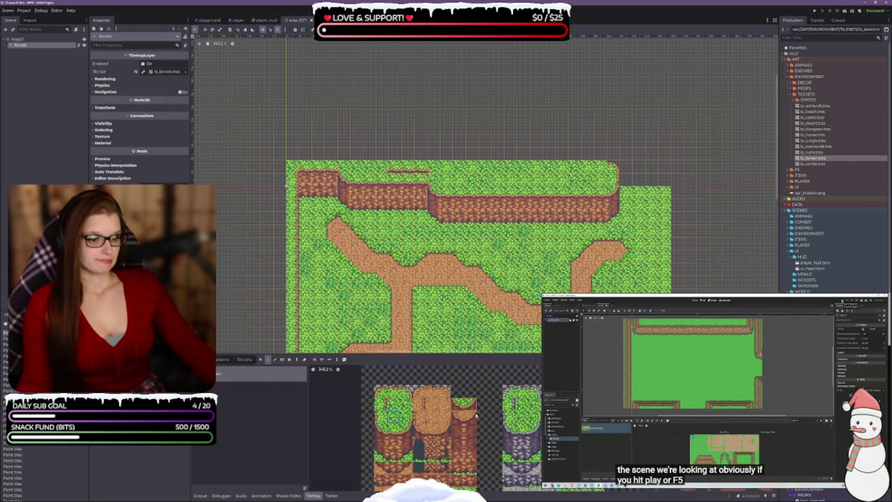
scroll(453, 428, down, 3)
scroll(470, 263, down, 1)
scroll(470, 263, down, 4)
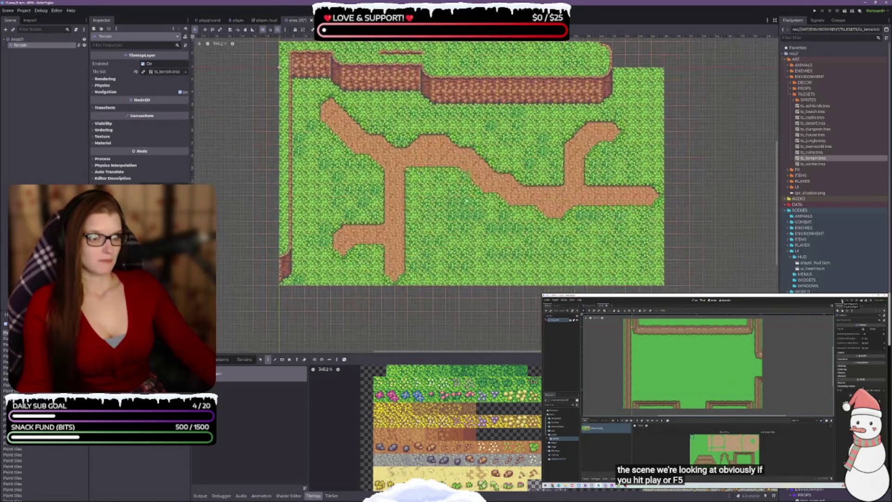
mouse_move(481, 354)
mouse_down()
mouse_move(464, 258)
mouse_move(457, 285)
mouse_up()
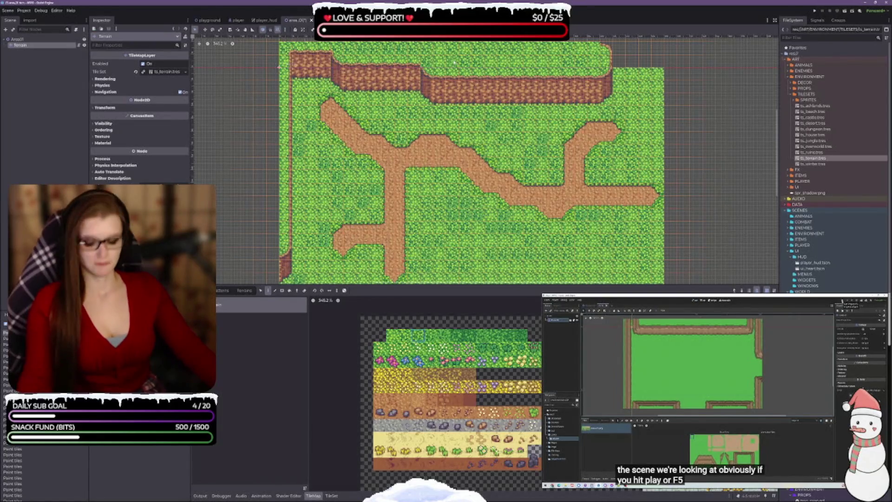
scroll(507, 207, up, 3)
scroll(507, 207, up, 3)
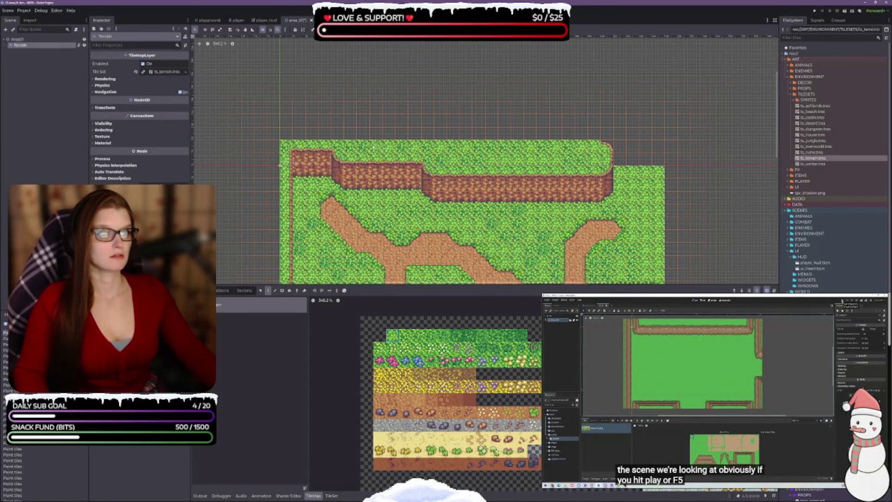
scroll(487, 223, down, 2)
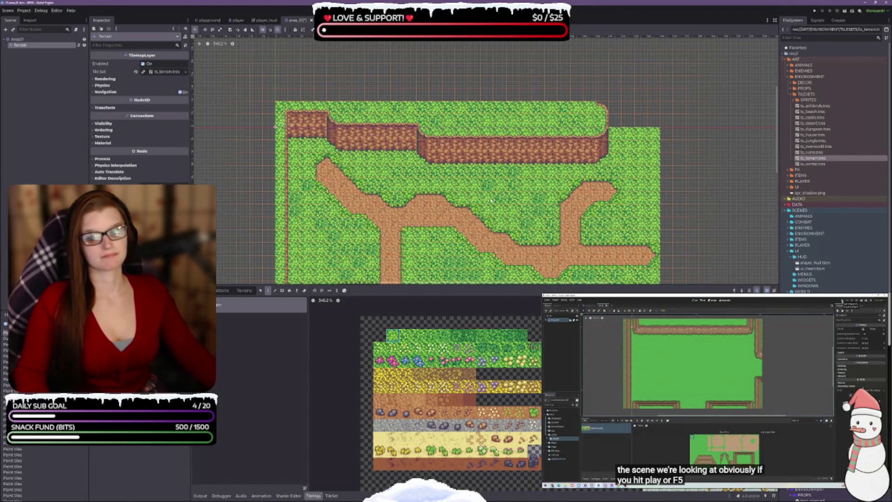
key(ctrl+s)
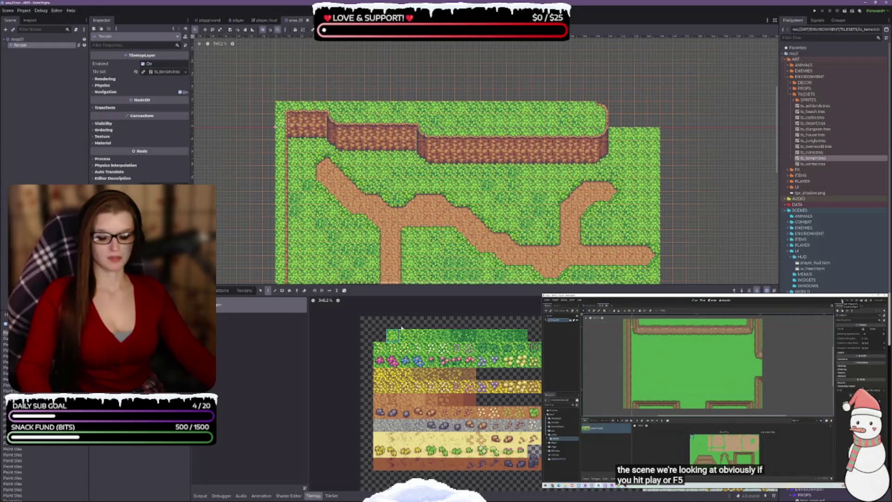
scroll(390, 241, down, 5)
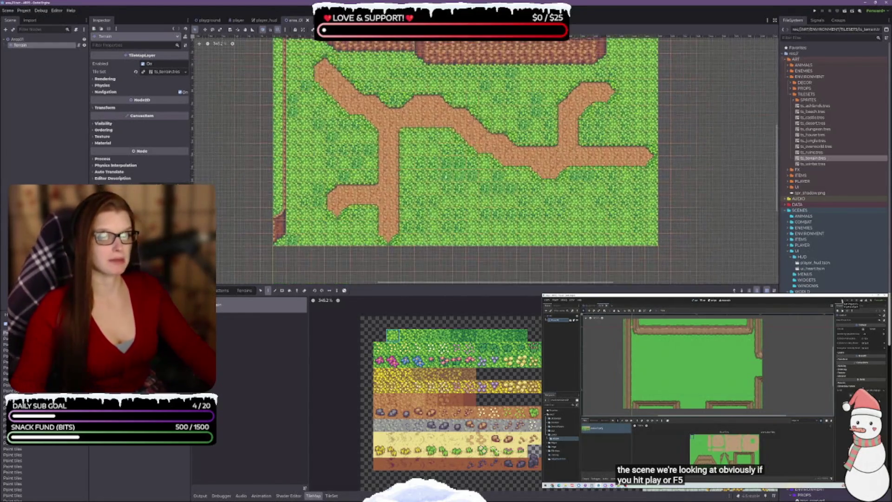
scroll(446, 157, down, 1)
scroll(446, 157, down, 1)
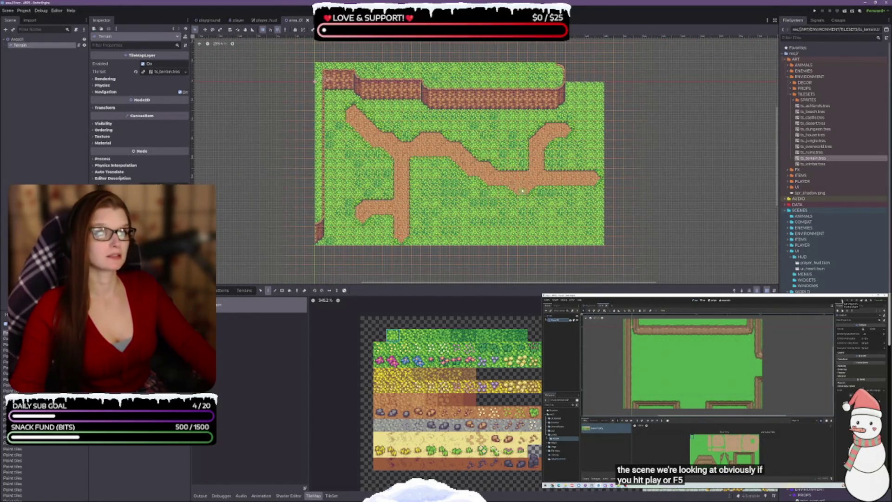
scroll(373, 200, up, 1)
scroll(375, 200, up, 3)
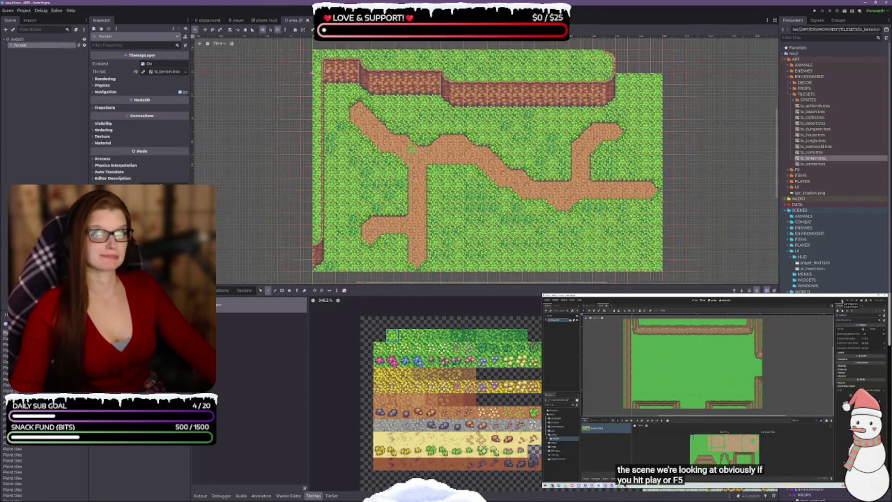
drag(395, 237, 389, 156)
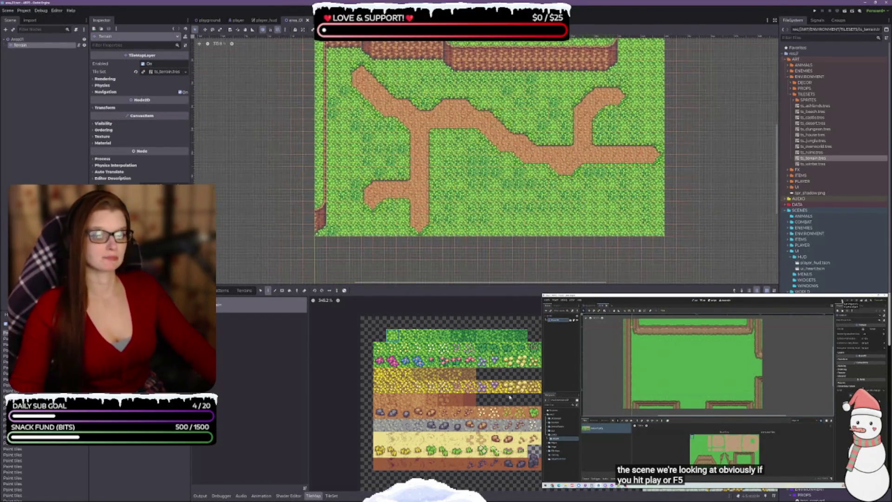
scroll(450, 395, down, 5)
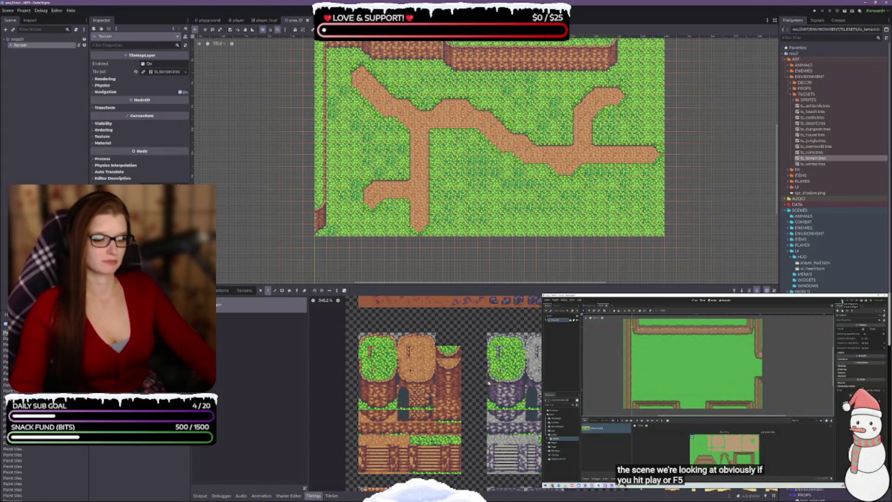
scroll(469, 373, down, 2)
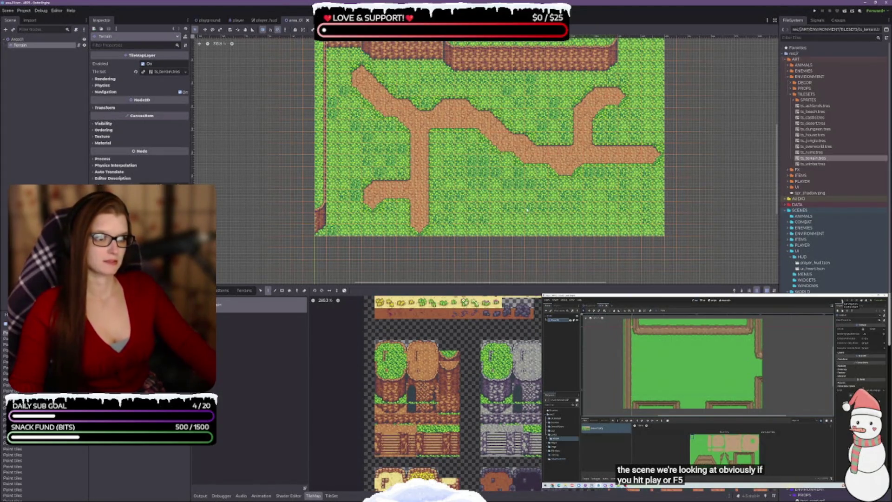
drag(547, 173, 539, 203)
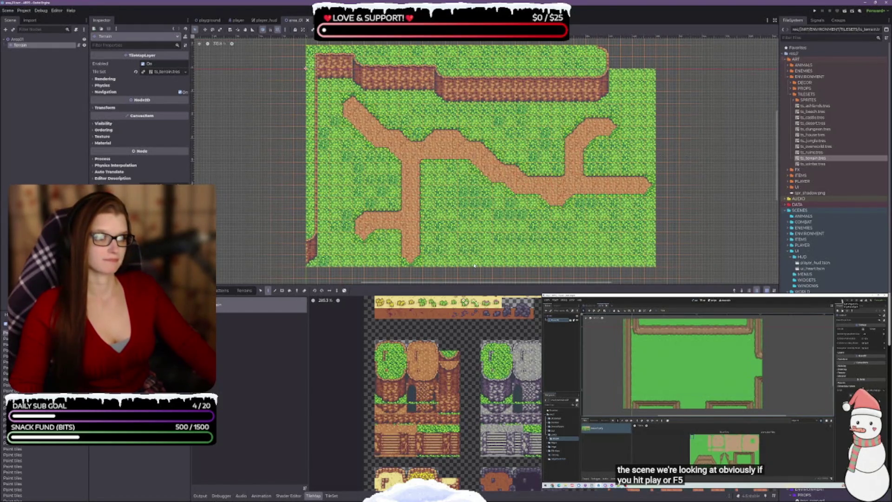
mouse_move(673, 168)
mouse_down()
mouse_move(557, 266)
mouse_move(546, 258)
mouse_up()
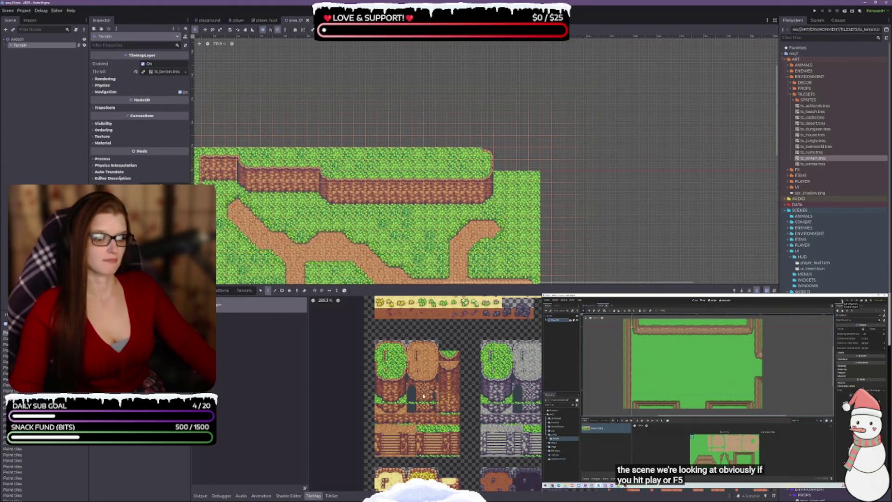
- Paint the tall cliff tile past the cliff's right edge and cap it with grass tiles
click(390, 382)
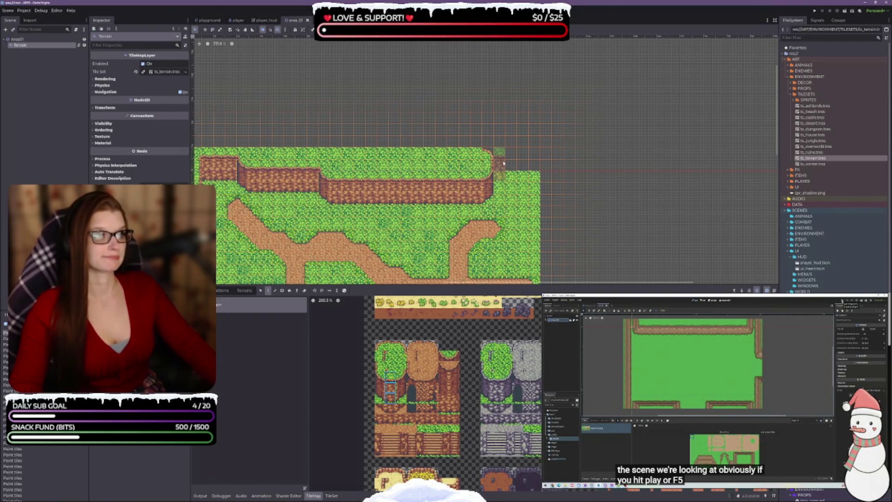
mouse_move(503, 162)
mouse_down()
mouse_move(500, 146)
mouse_move(534, 147)
mouse_up()
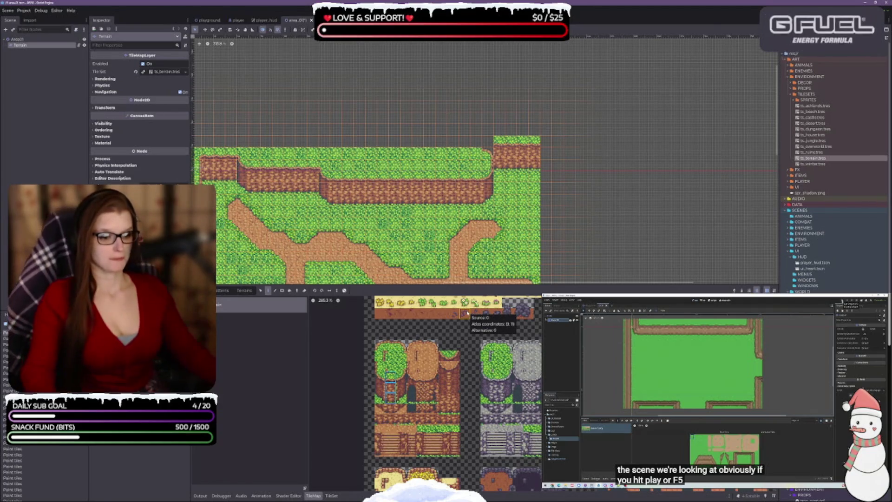
scroll(532, 188, up, 2)
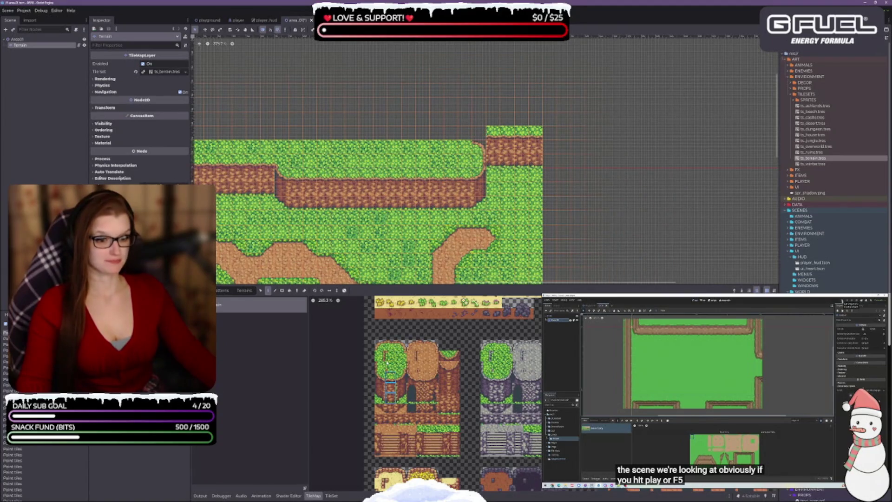
click(380, 367)
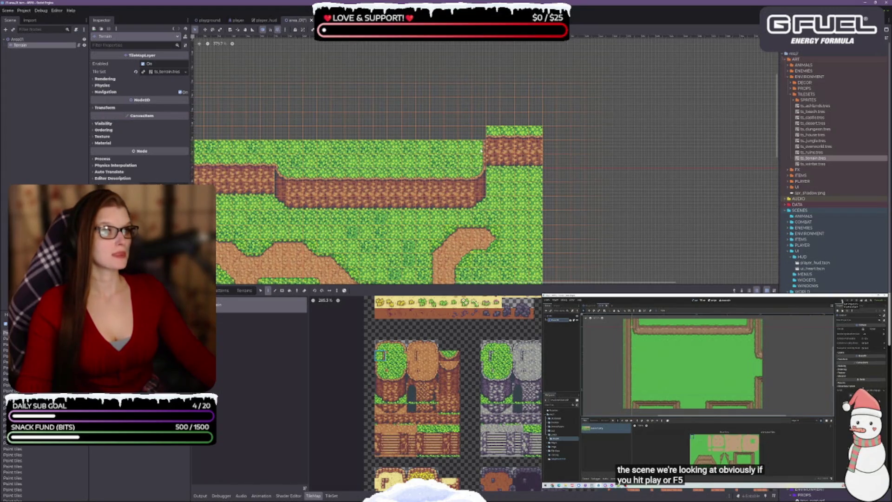
click(401, 367)
click(479, 133)
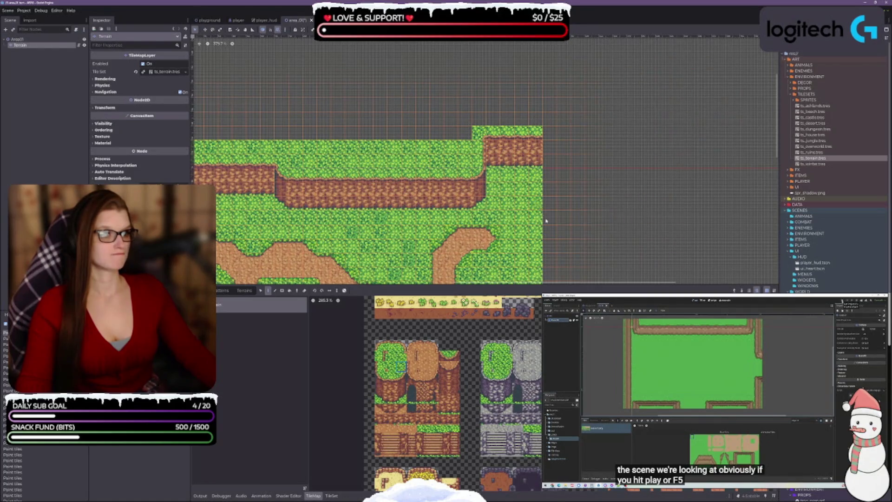
- Shrink the bottom tile painting panel so the map view gets larger
scroll(535, 195, down, 3)
scroll(544, 185, down, 1)
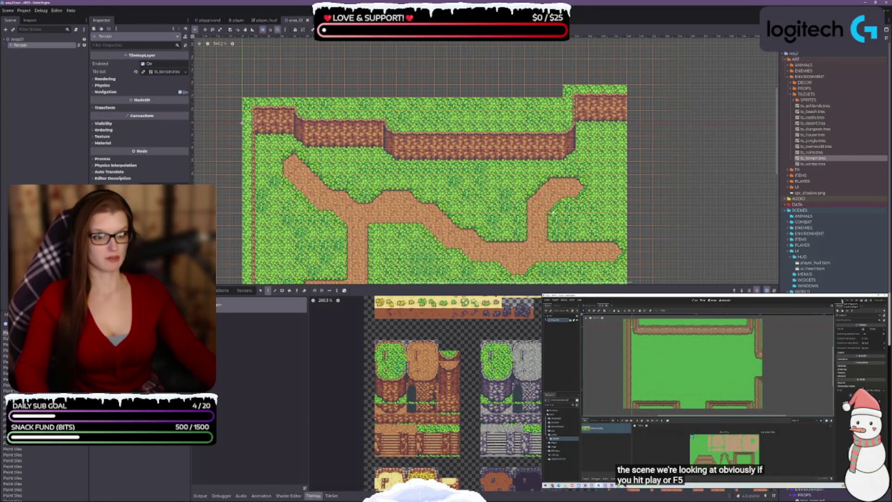
scroll(634, 193, down, 3)
scroll(587, 139, down, 1)
scroll(588, 139, up, 2)
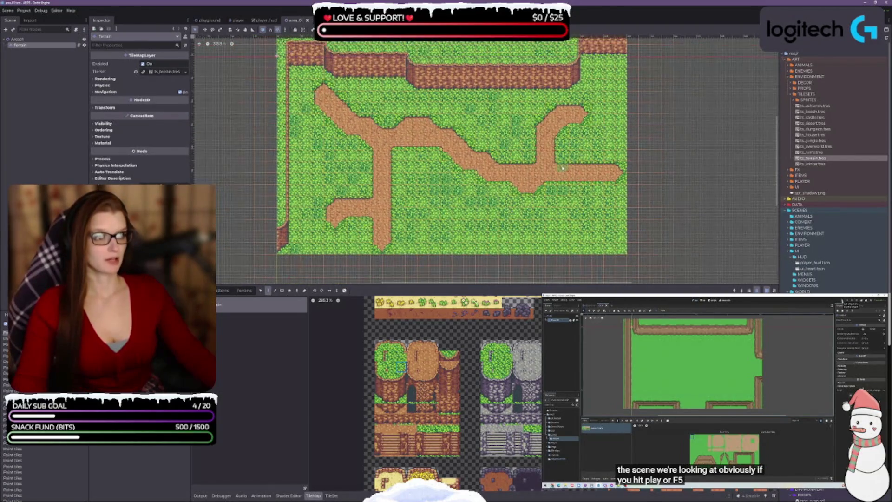
drag(521, 284, 521, 357)
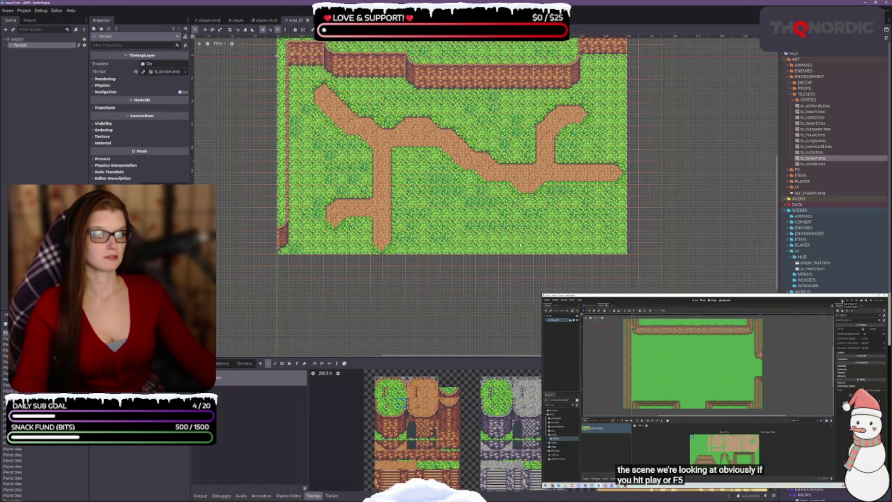
click(688, 402)
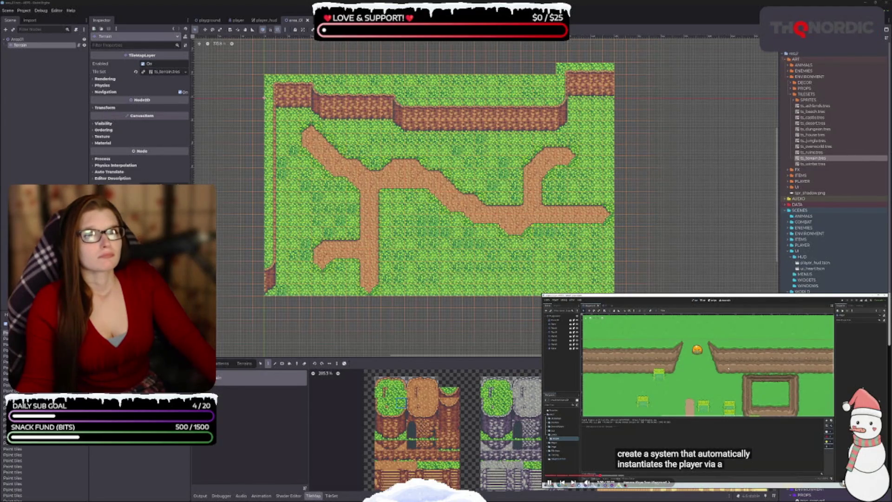
- Collapse the TileMap panel, pause the reference video at the script, and scroll the FileSystem dock
click(312, 495)
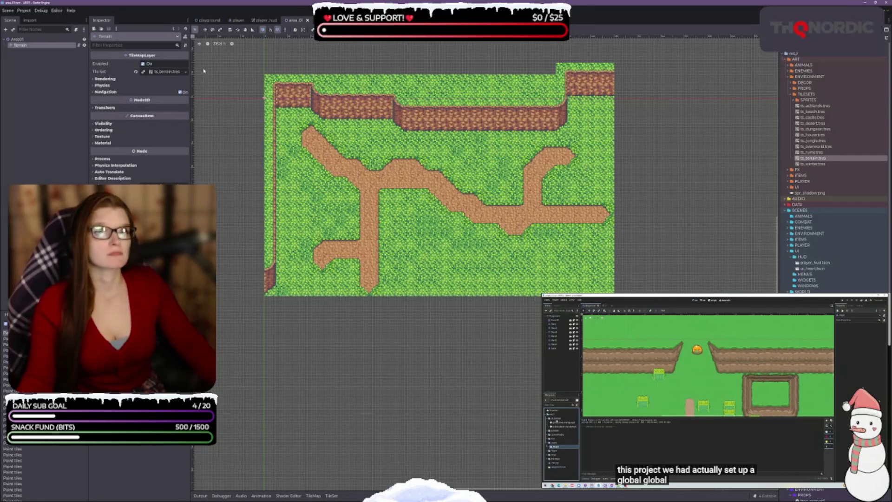
scroll(468, 251, up, 3)
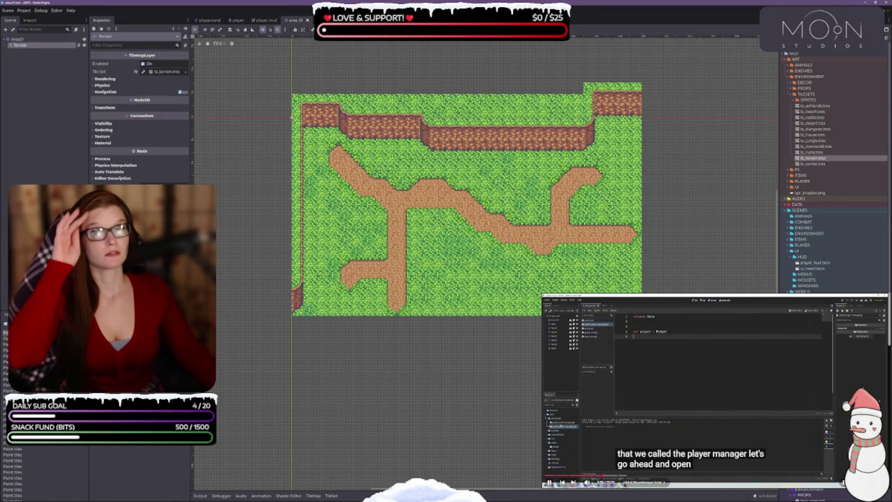
click(695, 452)
scroll(832, 163, down, 5)
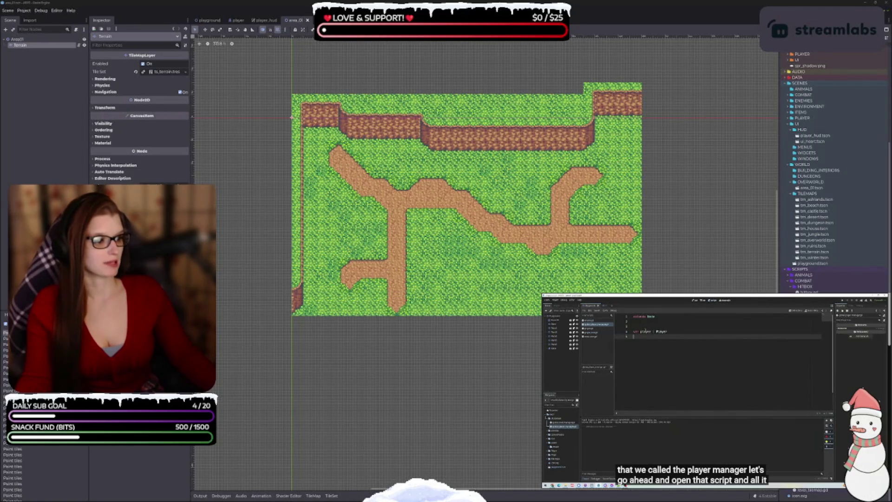
- Open global_player_manager.gd from the FileSystem dock, then move and narrow the VS Code window to uncover the map
double_click(400, 180)
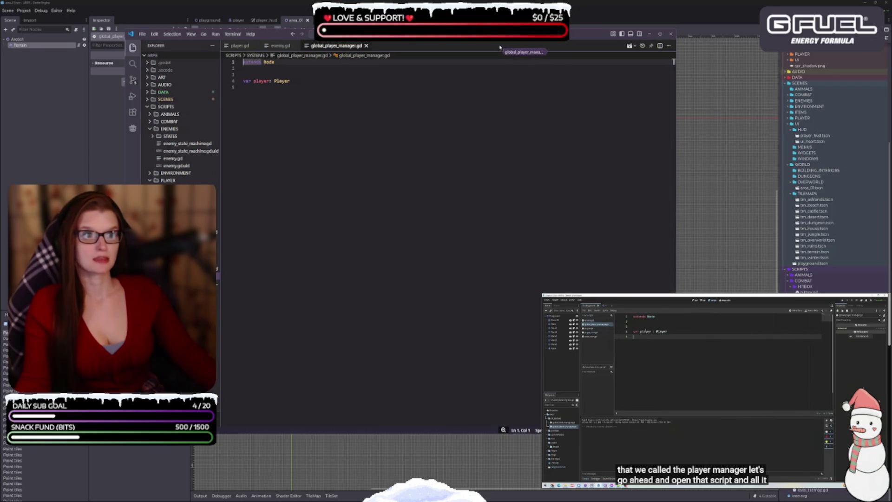
mouse_move(279, 21)
mouse_down()
mouse_move(288, 30)
mouse_move(237, 26)
mouse_up()
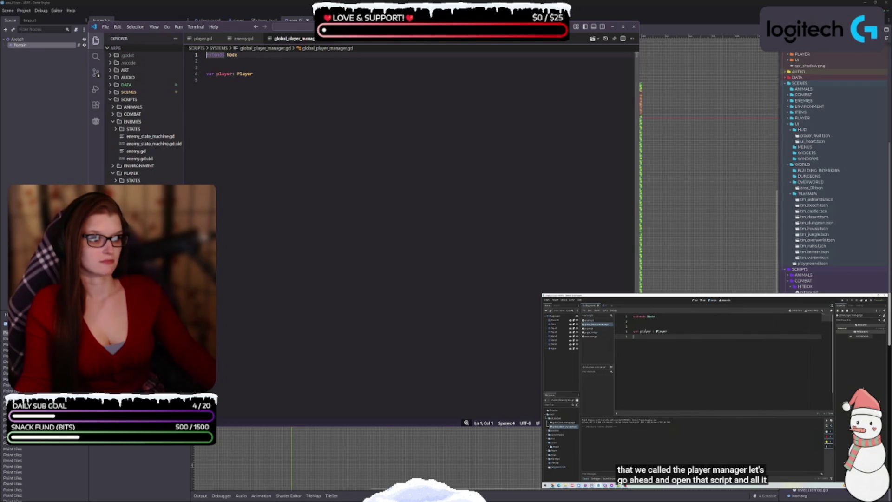
mouse_move(640, 329)
mouse_down()
mouse_move(448, 330)
mouse_move(513, 330)
mouse_move(481, 330)
mouse_up()
mouse_move(390, 31)
mouse_down()
mouse_move(441, 49)
mouse_move(441, 62)
mouse_up()
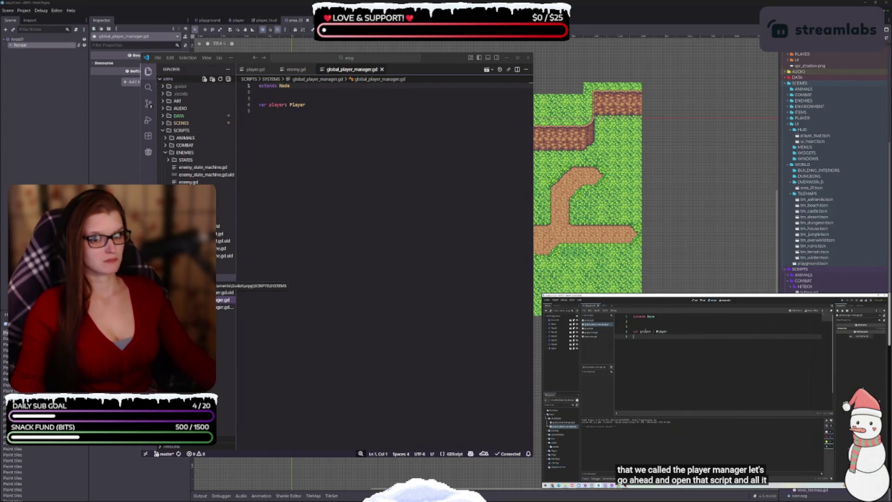
- Check the SCRIPTS folder options and peek into SCENES > PLAYER, leaving SCENES collapsed
right_click(181, 131)
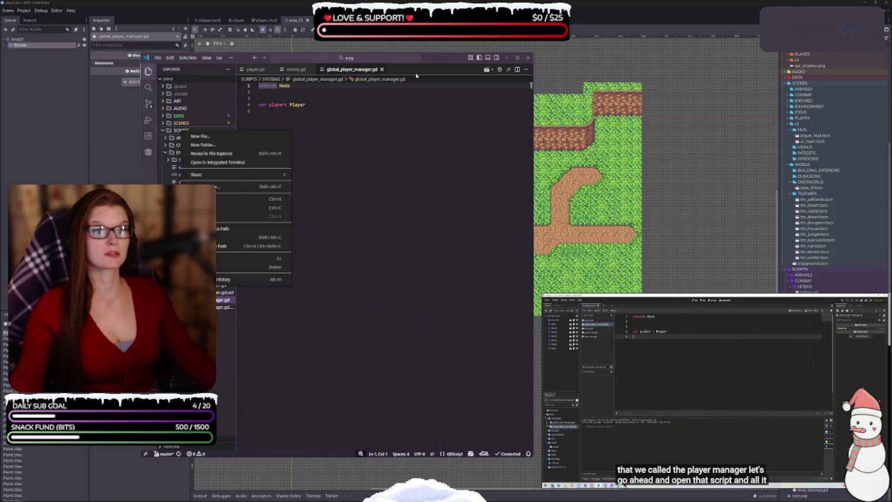
click(183, 125)
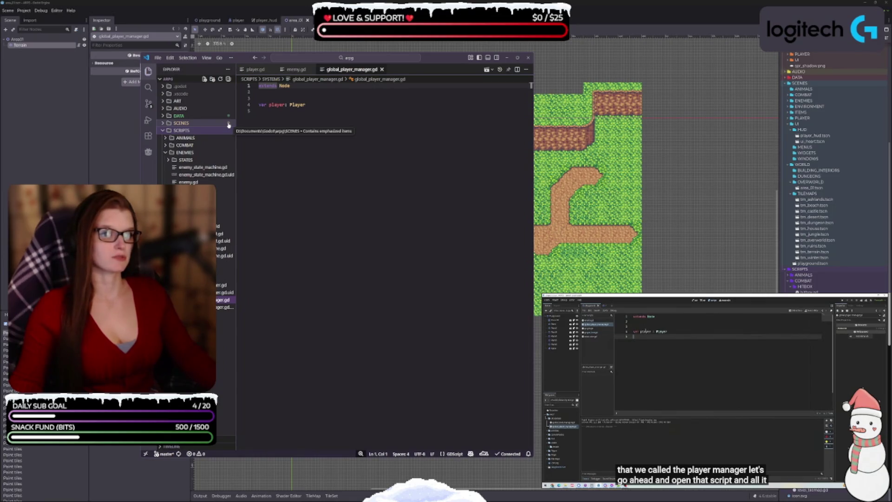
click(164, 123)
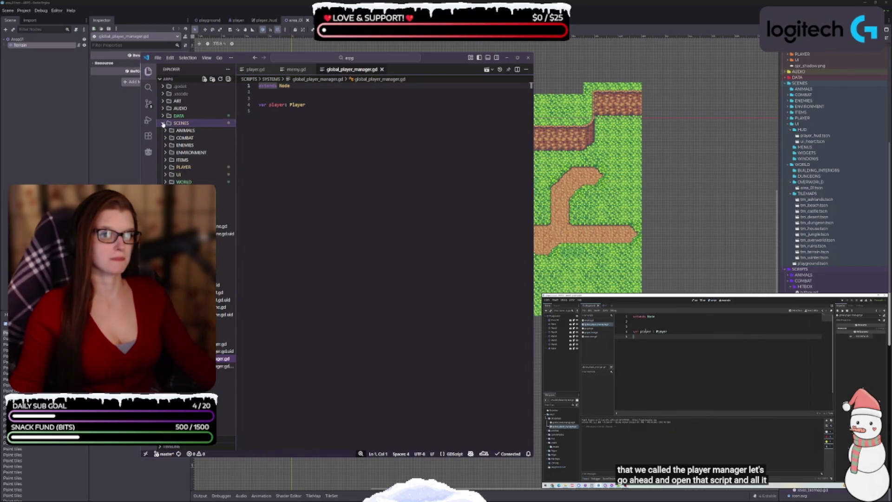
click(163, 124)
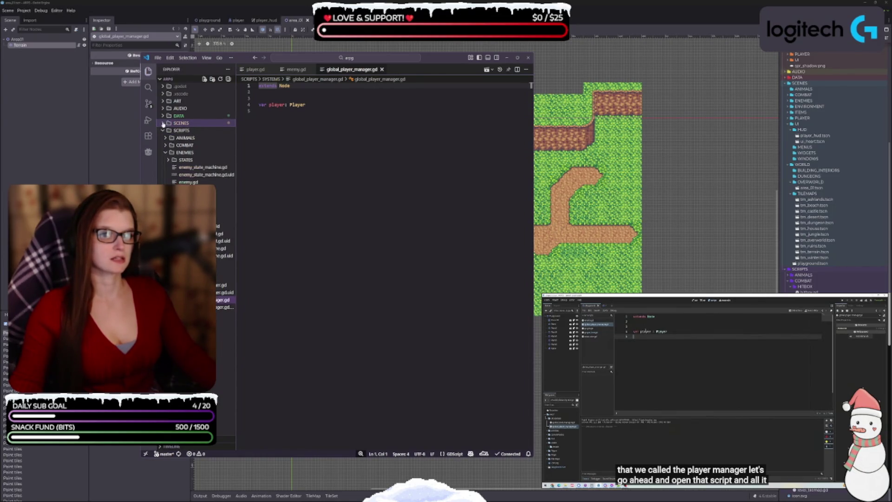
right_click(229, 134)
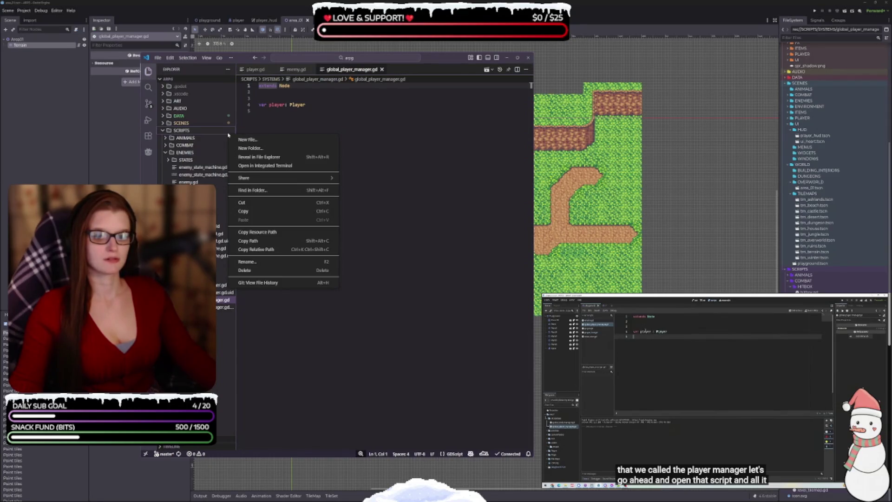
right_click(178, 132)
right_click(179, 133)
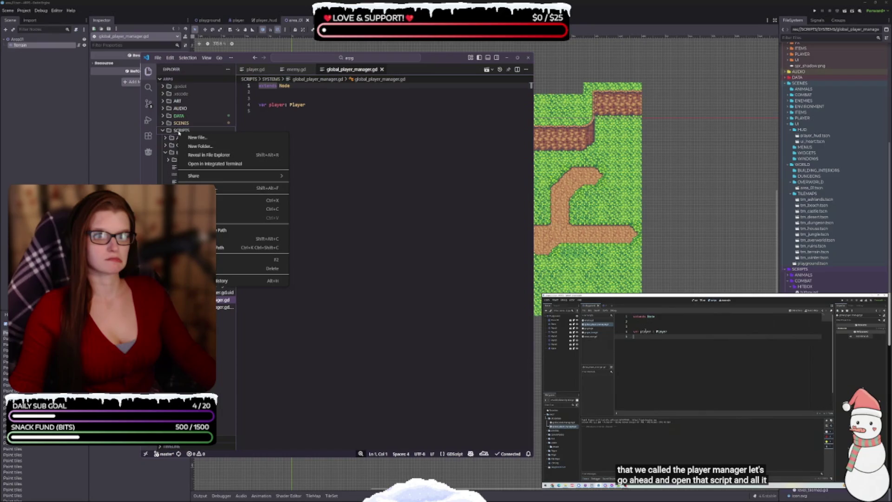
key(Escape)
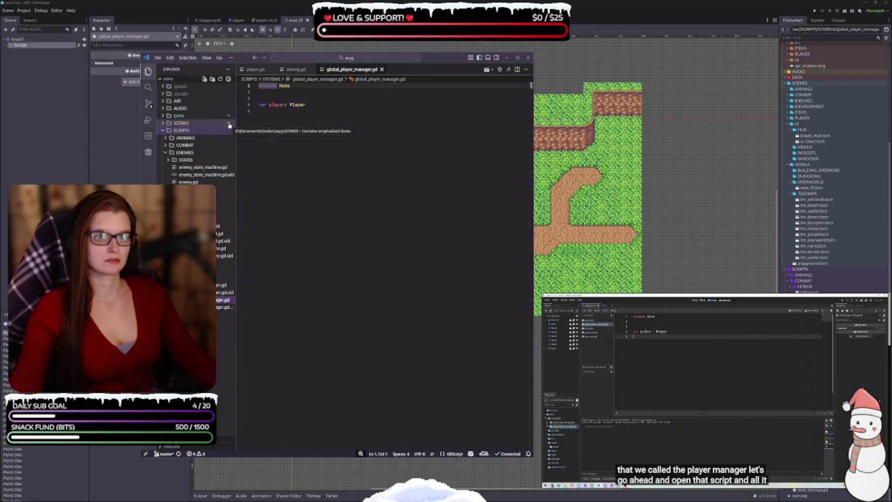
click(164, 124)
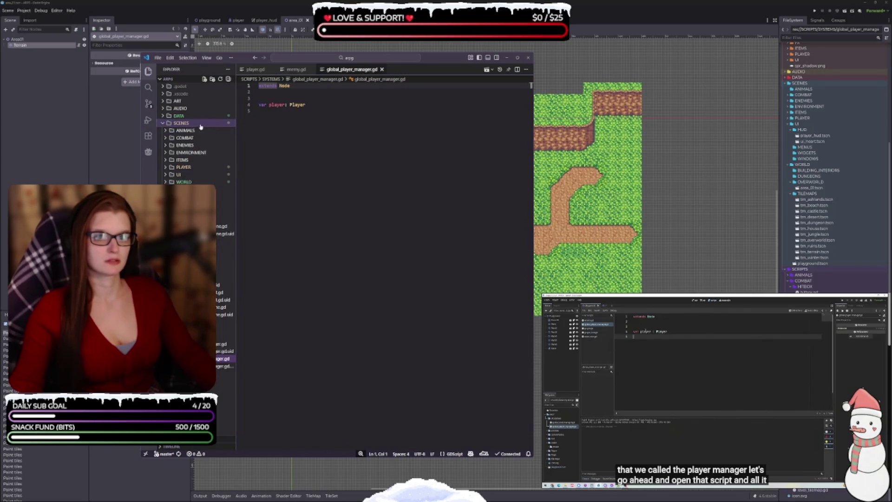
click(164, 167)
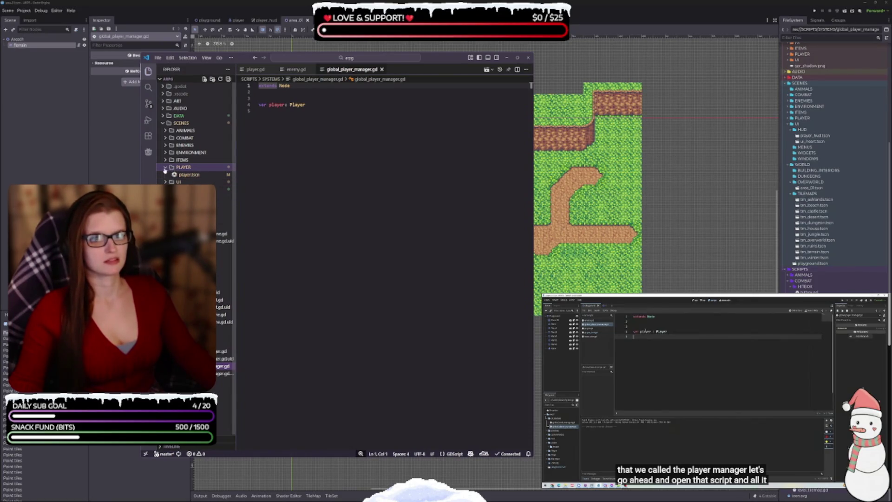
click(163, 123)
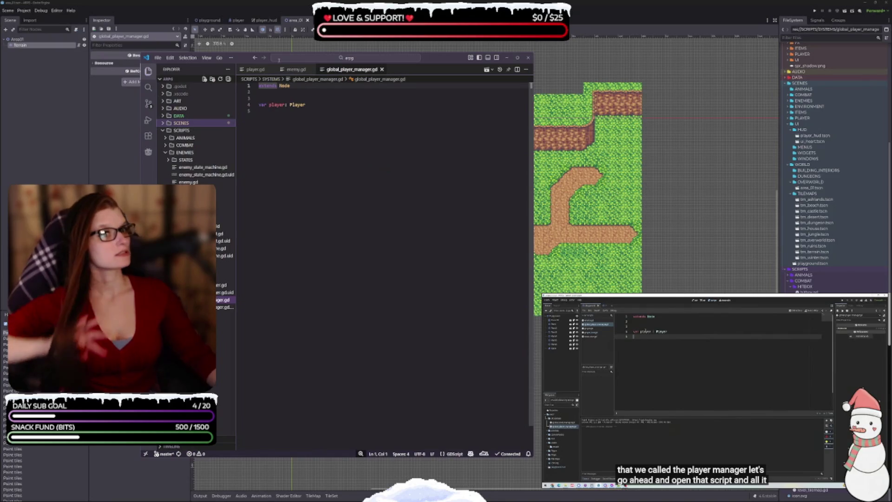
mouse_move(697, 372)
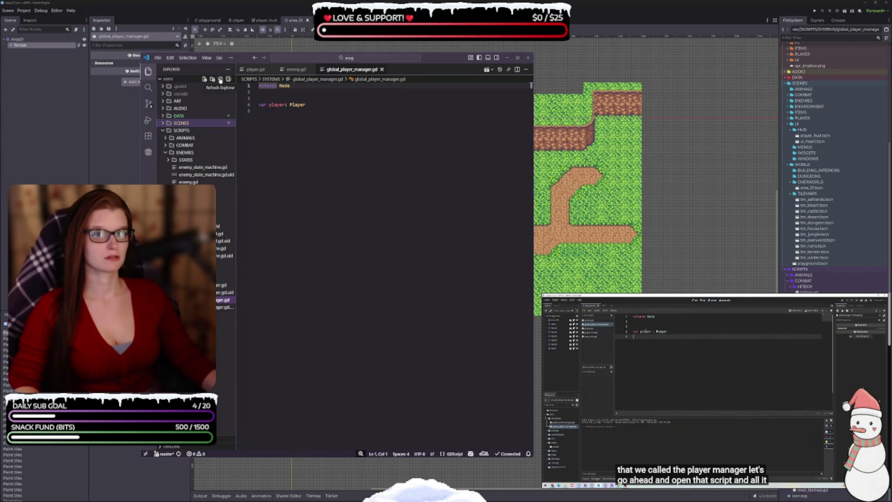
click(229, 69)
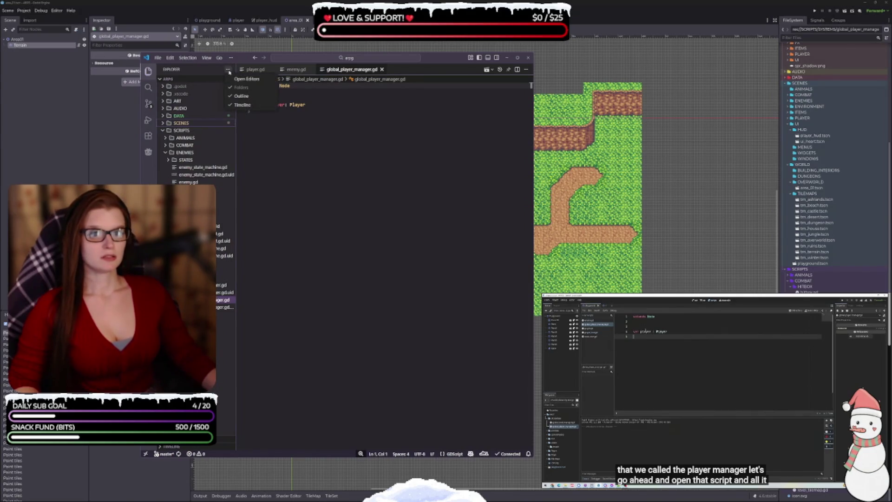
click(228, 70)
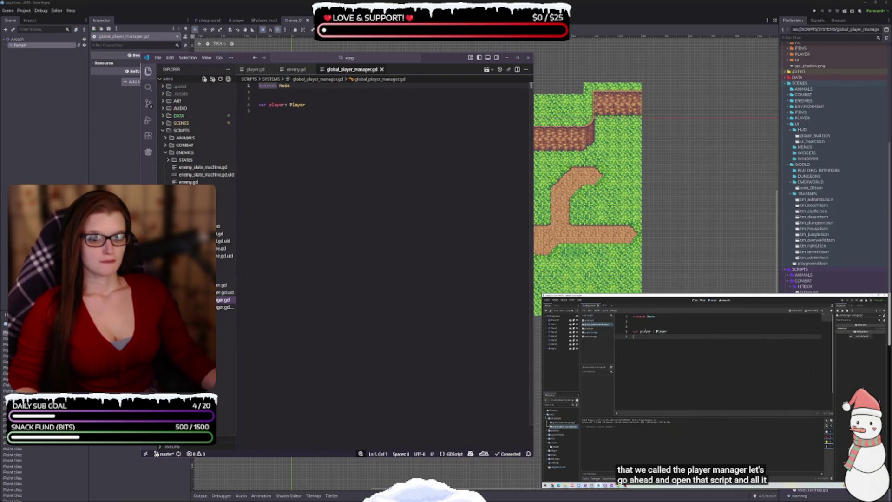
right_click(216, 292)
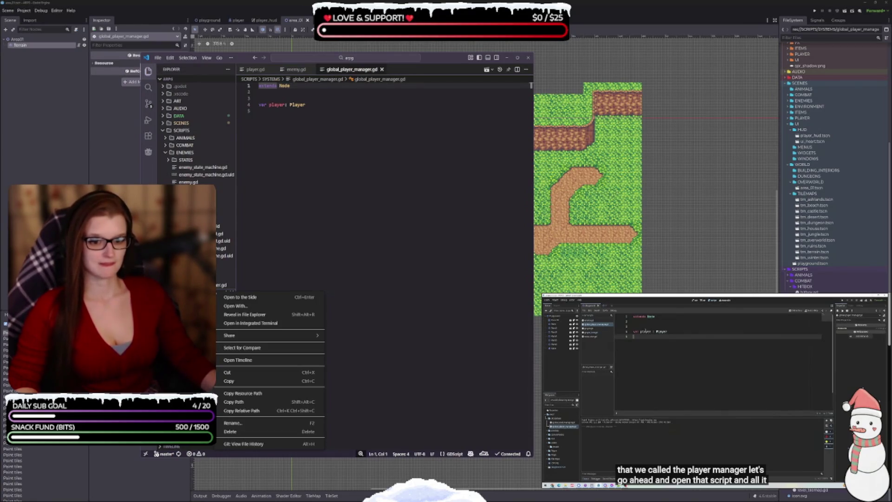
click(310, 201)
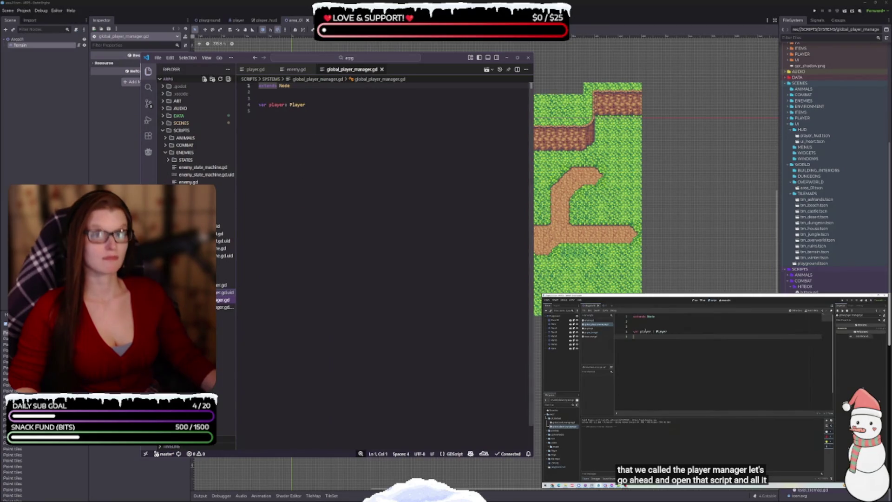
mouse_move(679, 404)
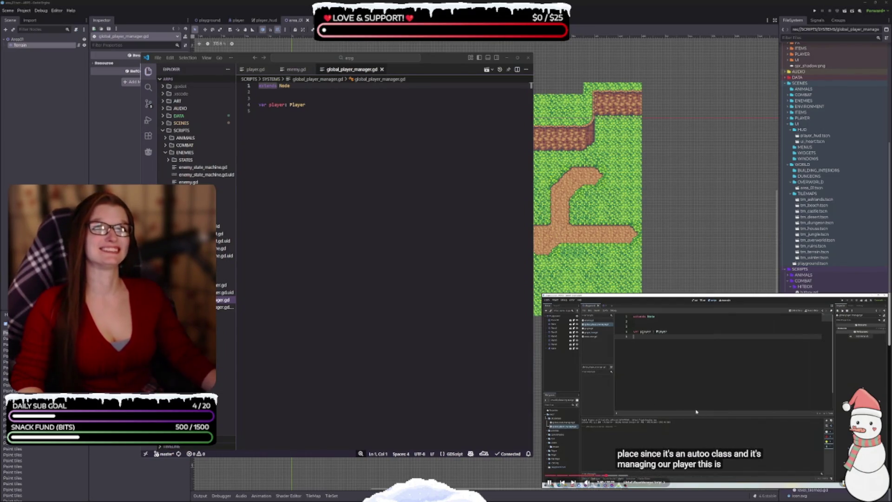
- Insert a blank line below extends Node and resume the reference tutorial video
click(327, 105)
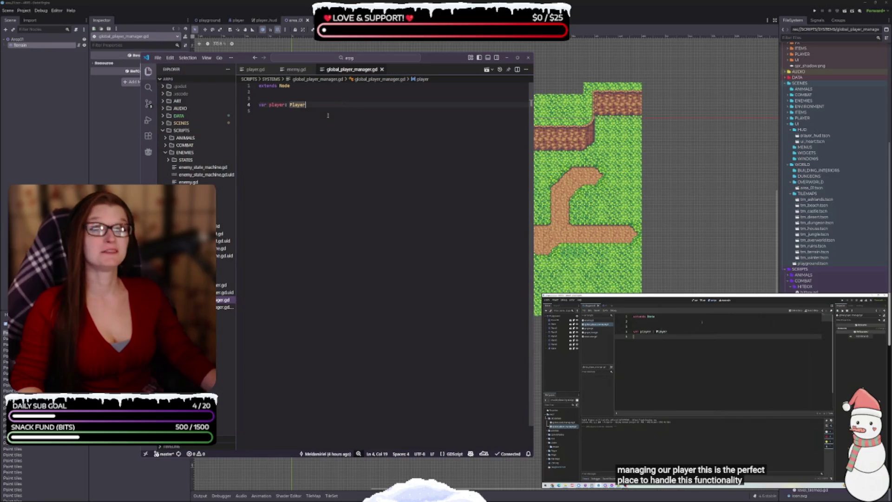
key(Up)
key(Up)
key(Up)
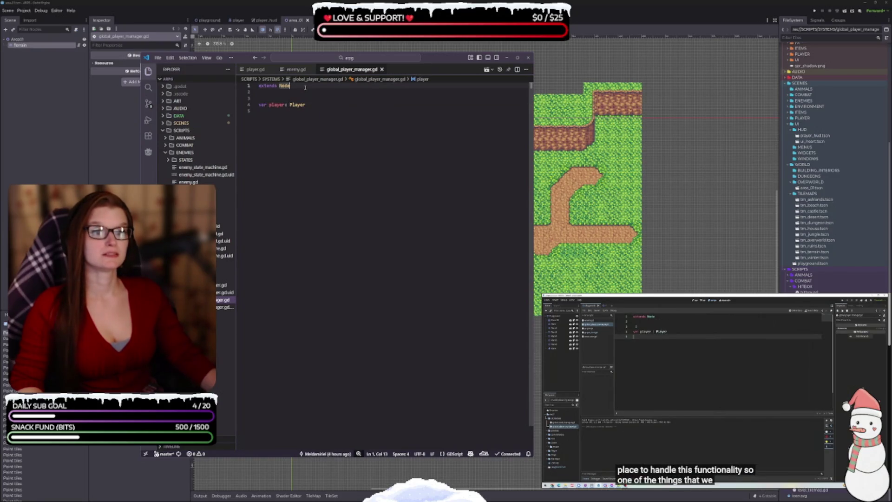
click(304, 98)
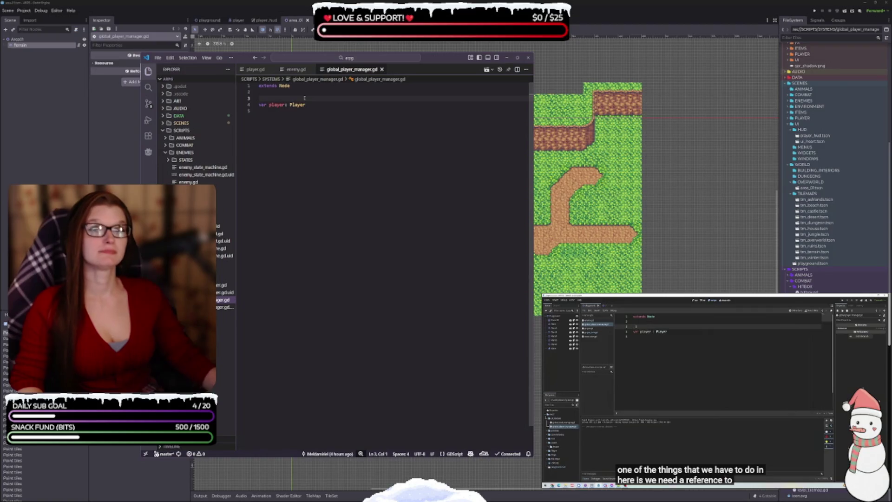
key(Return)
key(Return)
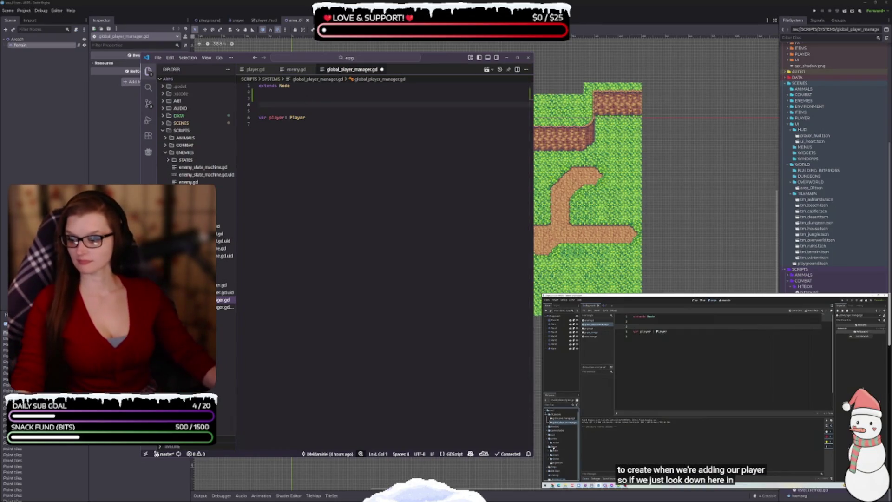
click(553, 462)
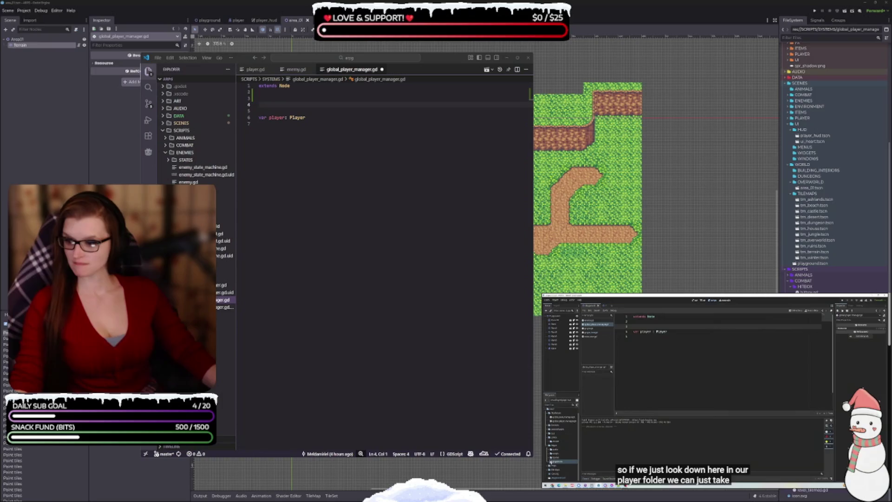
click(551, 463)
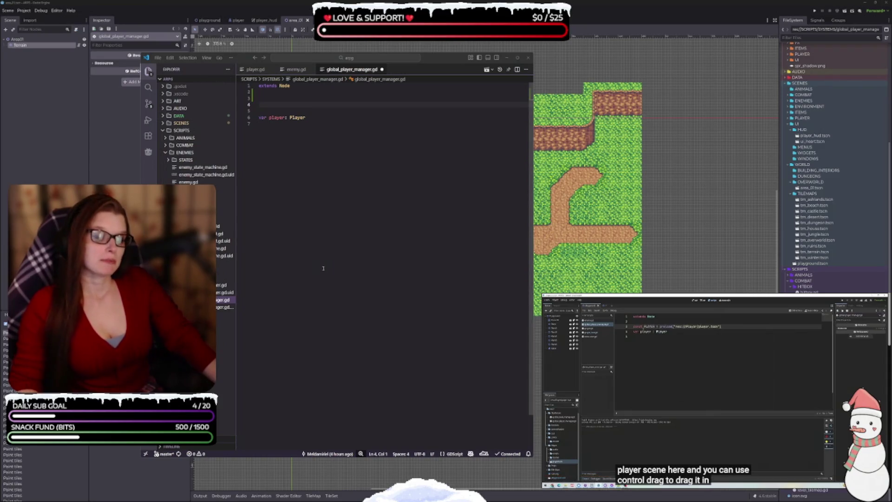
- Expand SCENES > PLAYER in the Explorer to reveal player.tscn
click(281, 107)
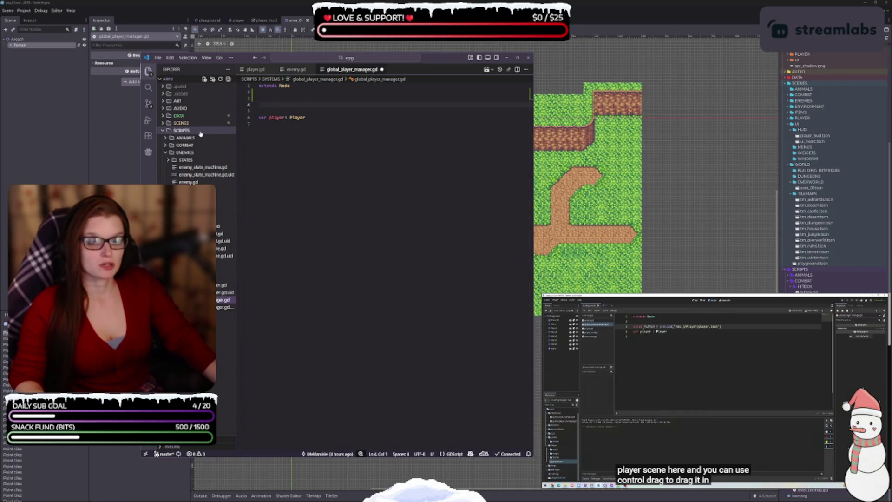
click(175, 123)
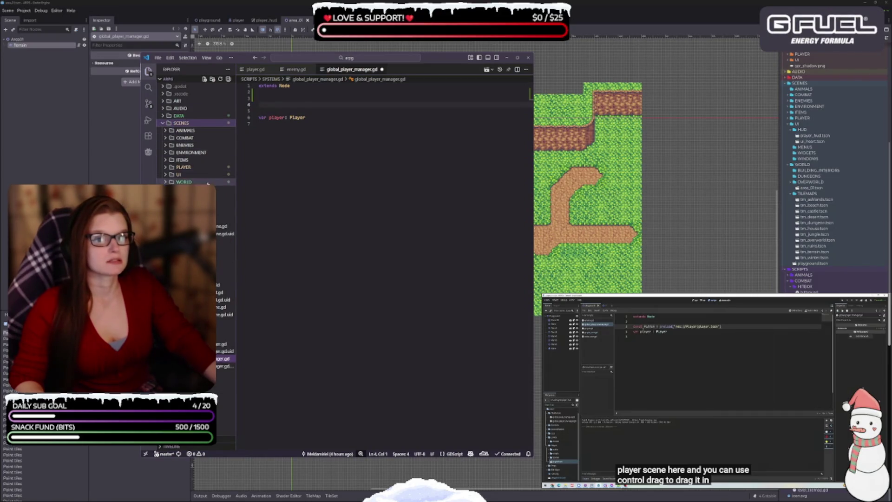
click(183, 167)
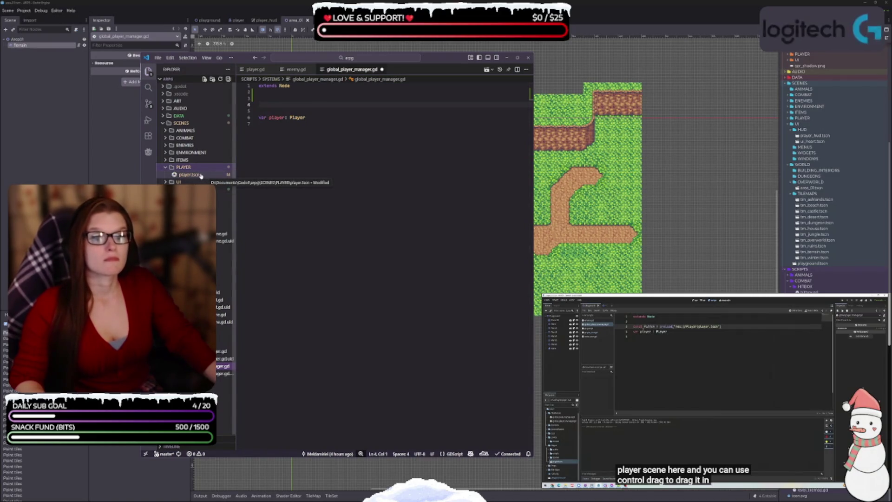
- Drag player.tscn toward the script, view and close its scene text, then show its file actions
mouse_move(201, 175)
mouse_down()
mouse_move(288, 111)
mouse_move(182, 160)
mouse_move(288, 112)
mouse_move(196, 184)
mouse_move(205, 195)
mouse_up()
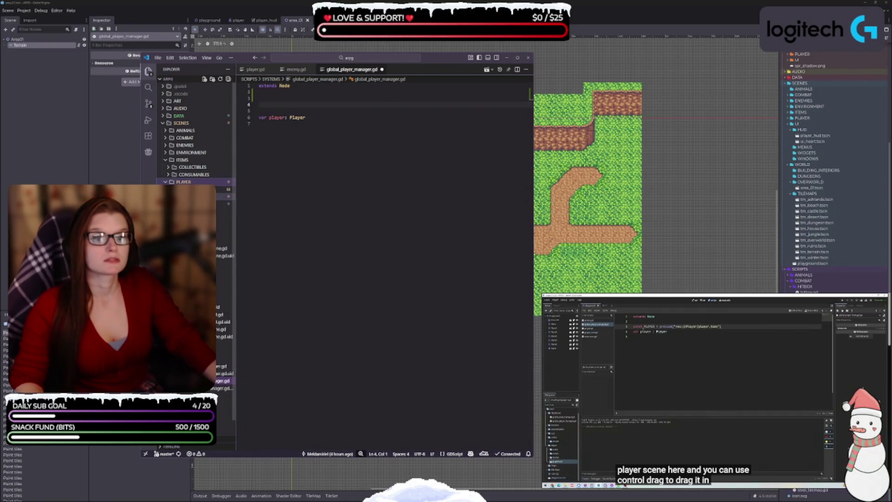
click(223, 194)
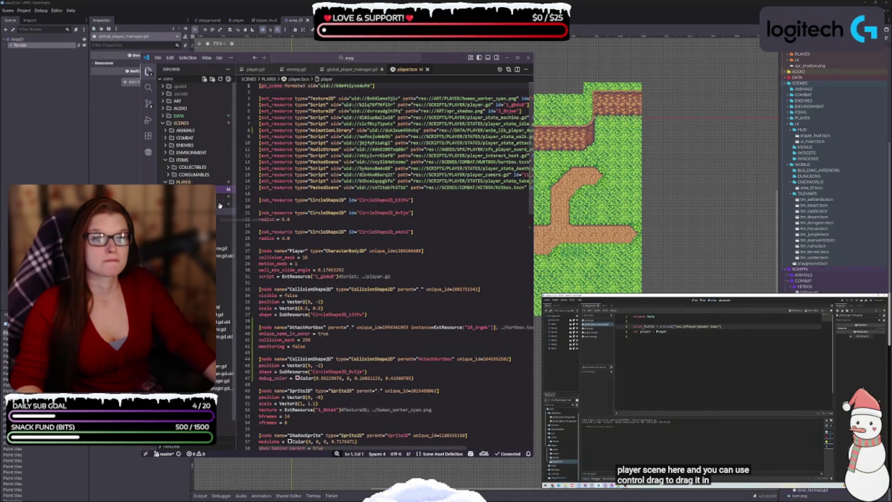
click(427, 69)
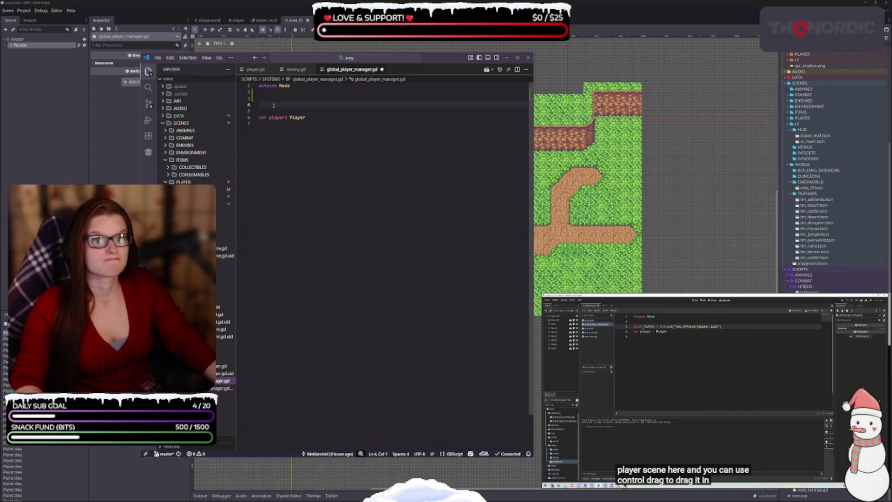
right_click(199, 190)
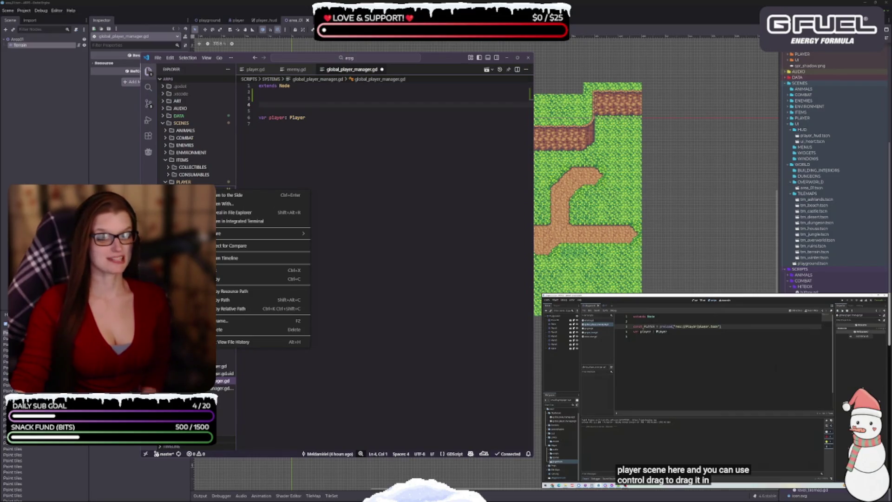
- Begin line 4 with const PLAYER = preload("res:// and erase the wrong folder attempts
click(292, 161)
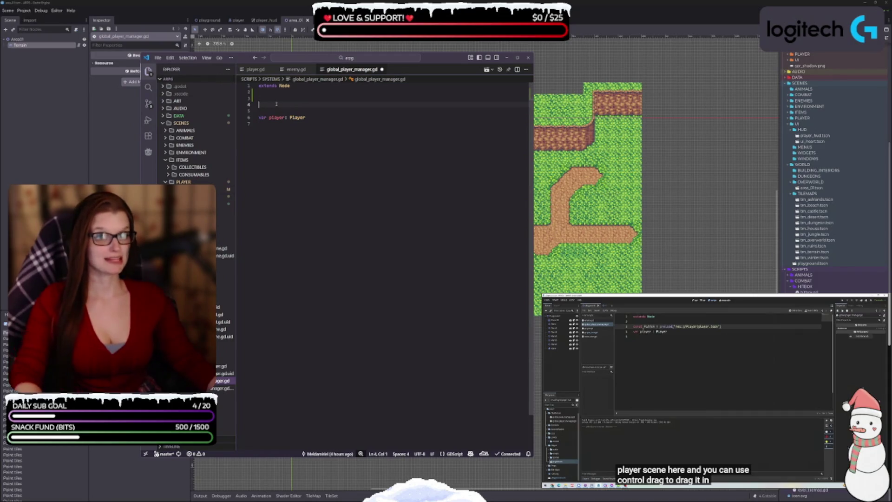
text(const )
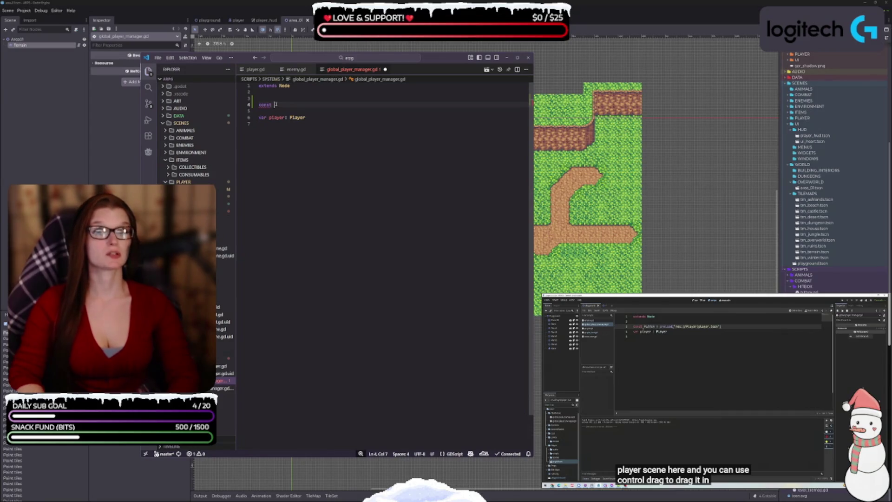
text(PLAYER)
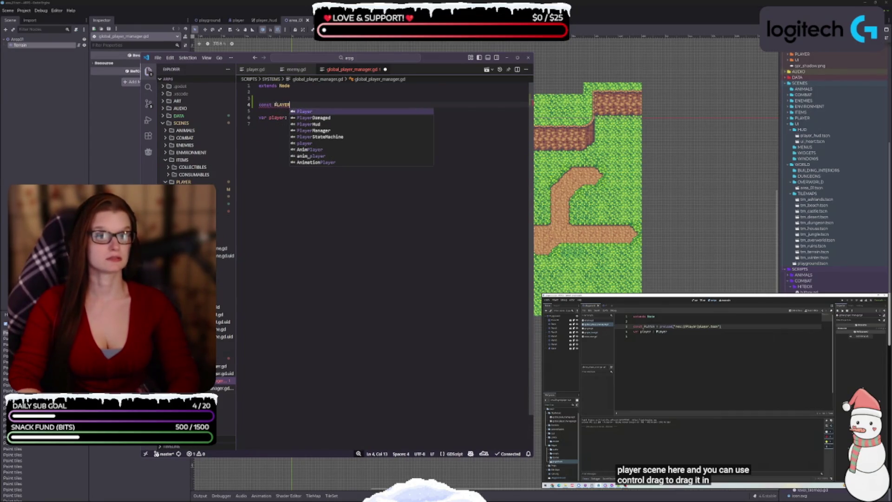
text( = preload)
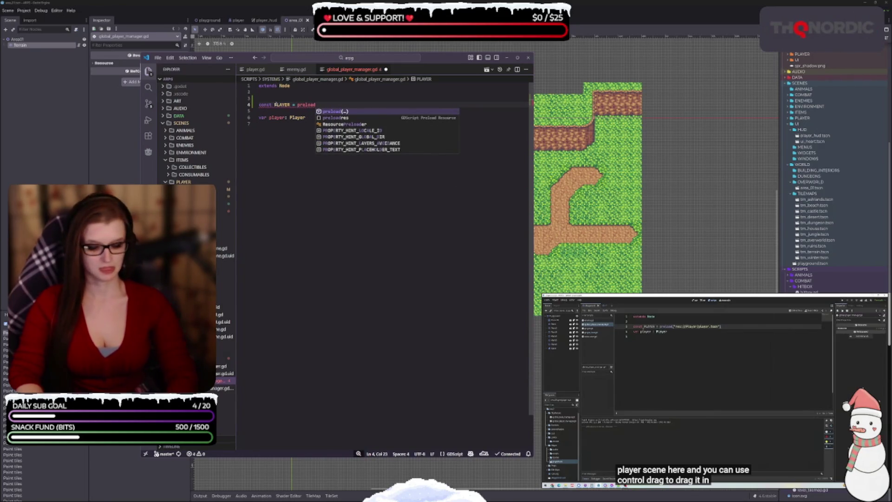
text((")
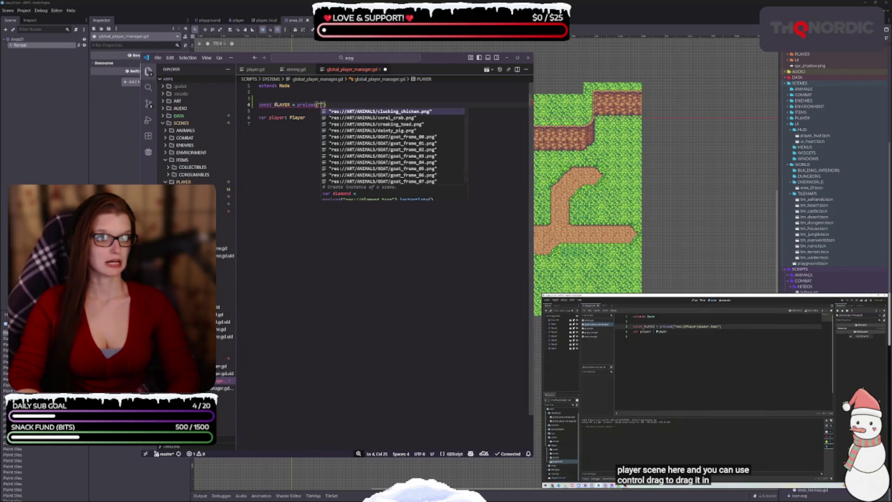
text(res:)
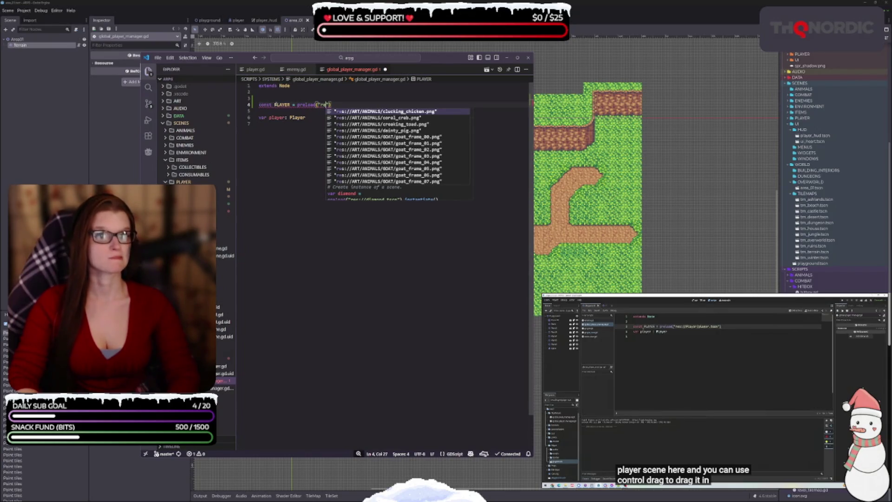
text(//Pla)
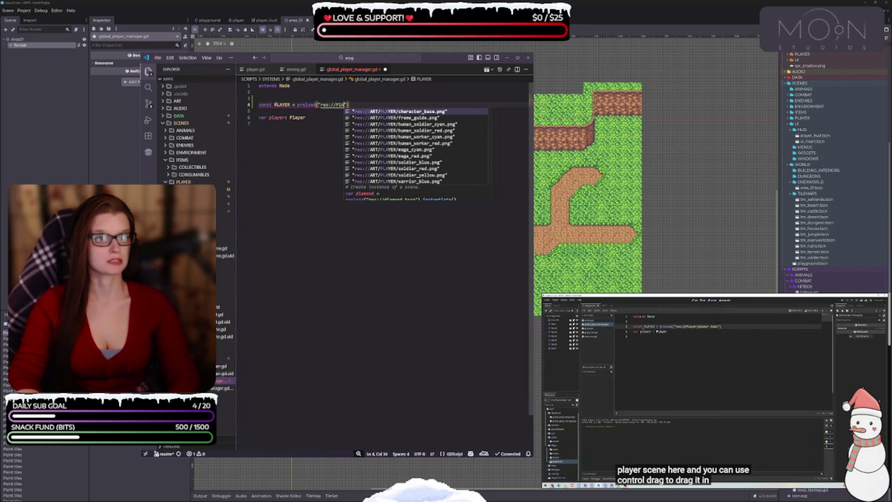
key(BackSpace)
key(BackSpace)
key(BackSpace)
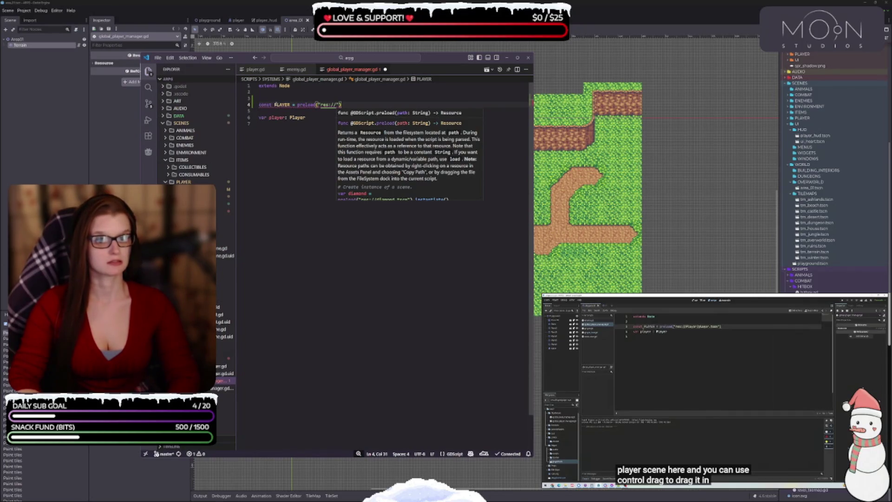
text(as)
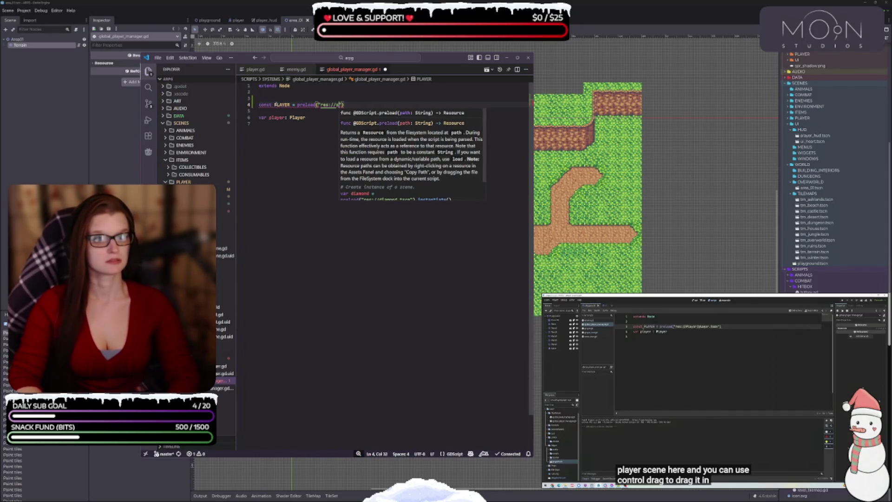
key(BackSpace)
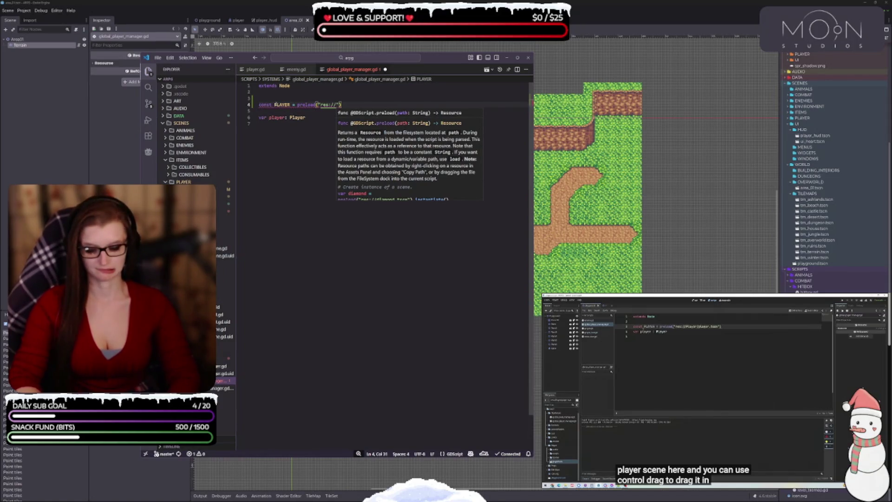
text(SCR)
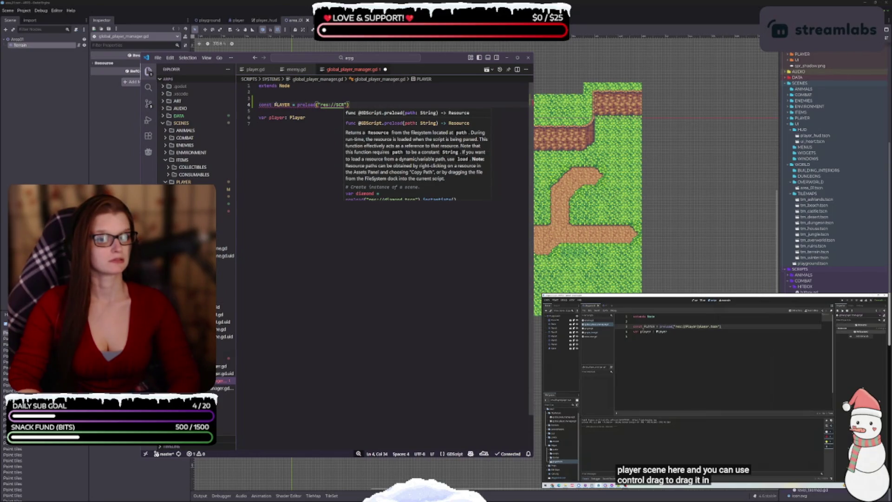
text(IPTS)
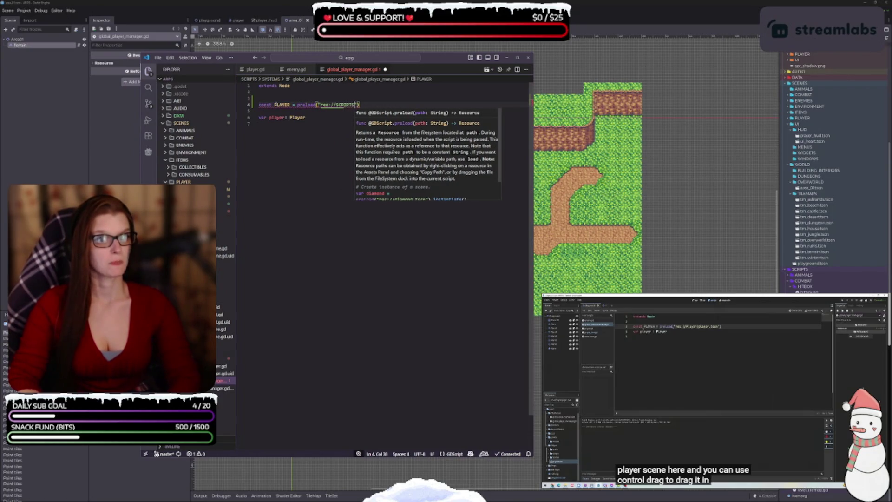
text(/)
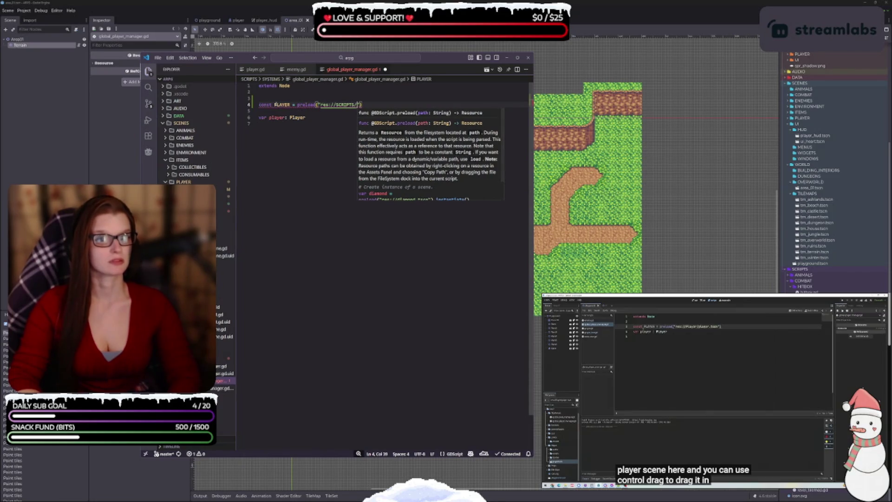
text(SYSTEMS)
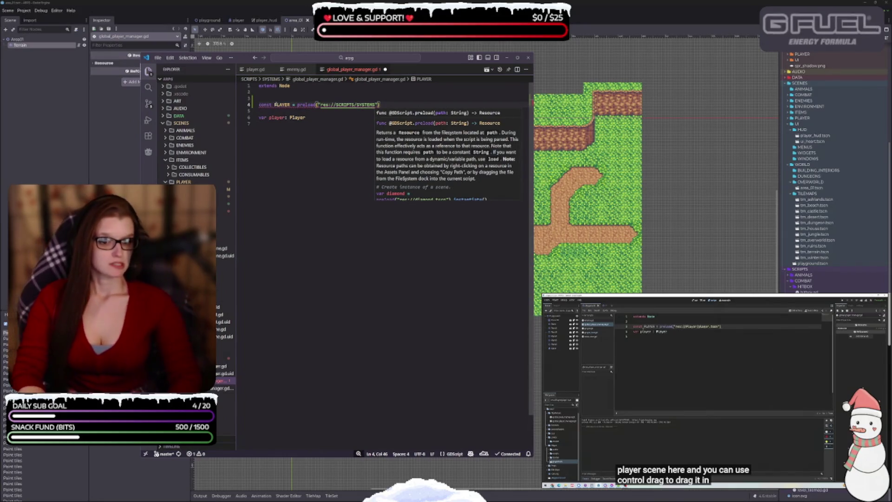
text(/)
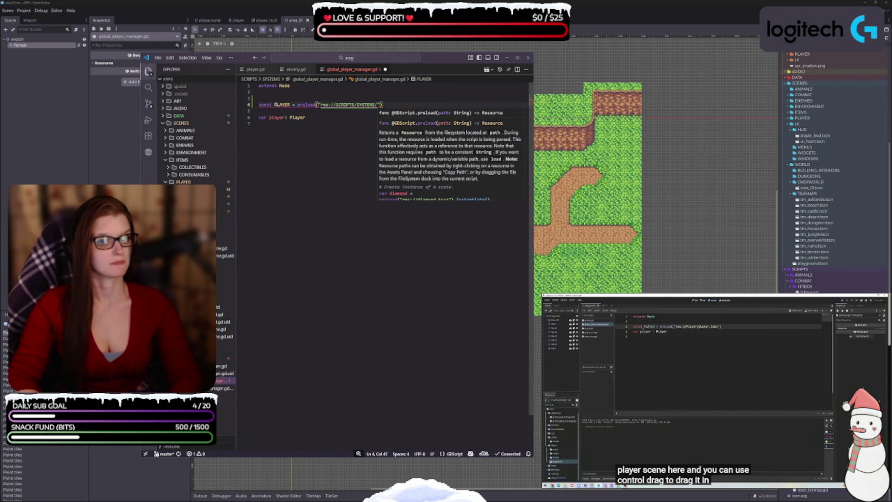
key(BackSpace)
key(BackSpace)
key(BackSpace)
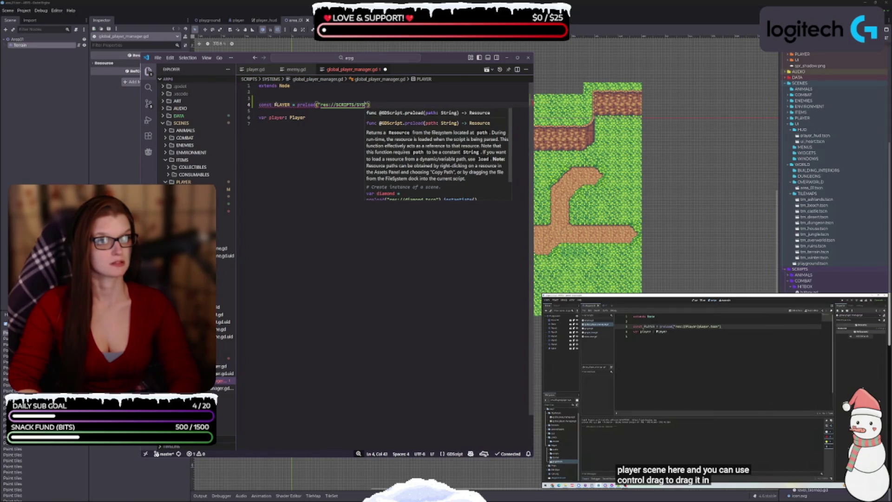
key(BackSpace)
key(BackSpace)
key(BackSpace)
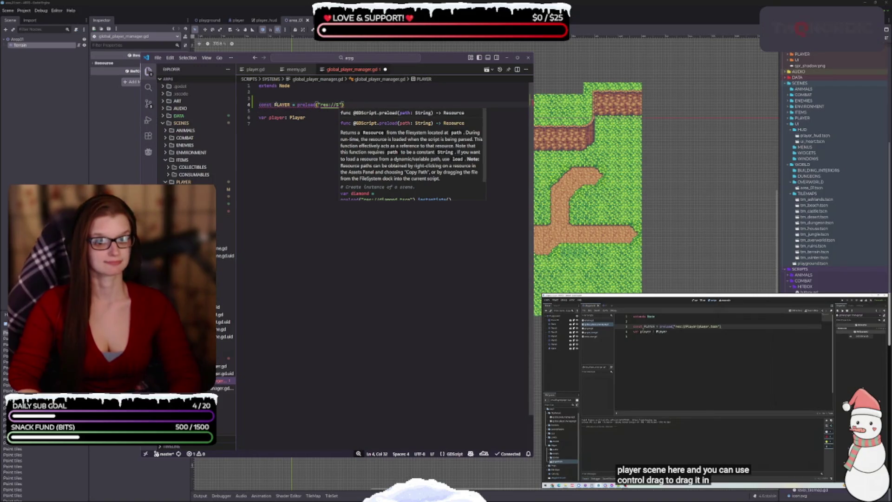
key(BackSpace)
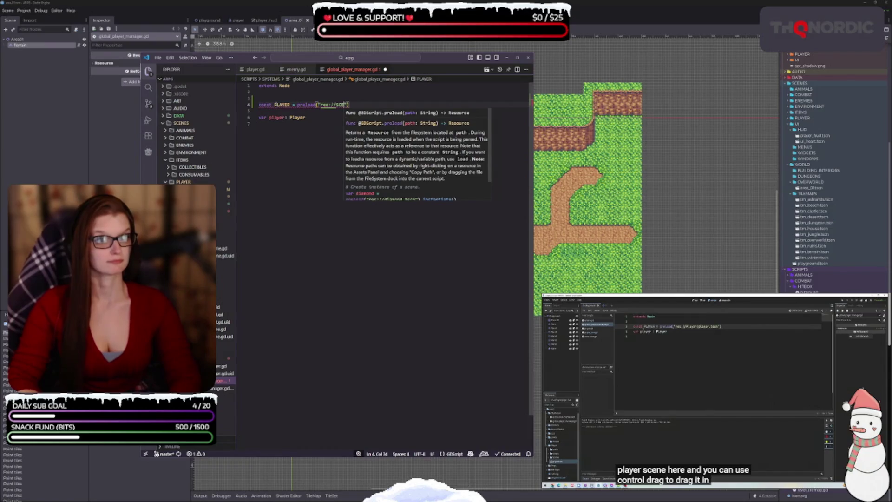
- Complete the path as res://SCENES/PLAYER/player.tscn and delete the stray quote and leftover text
text(SCENES)
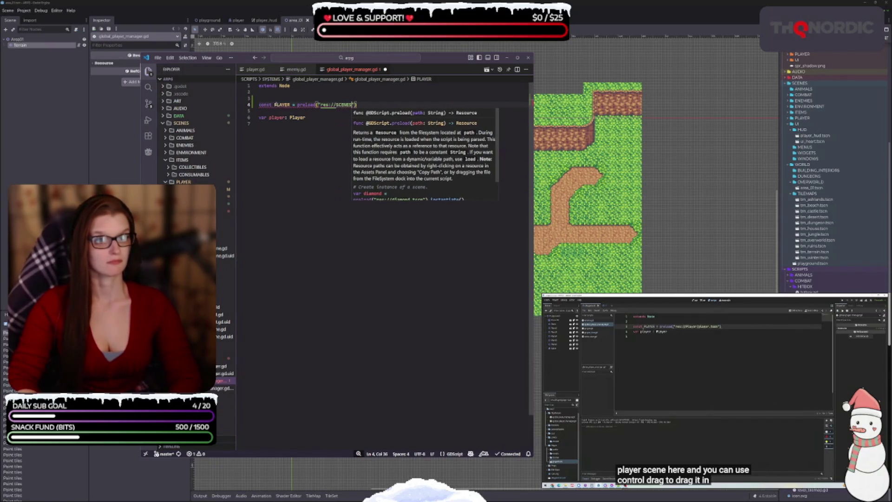
text(/)
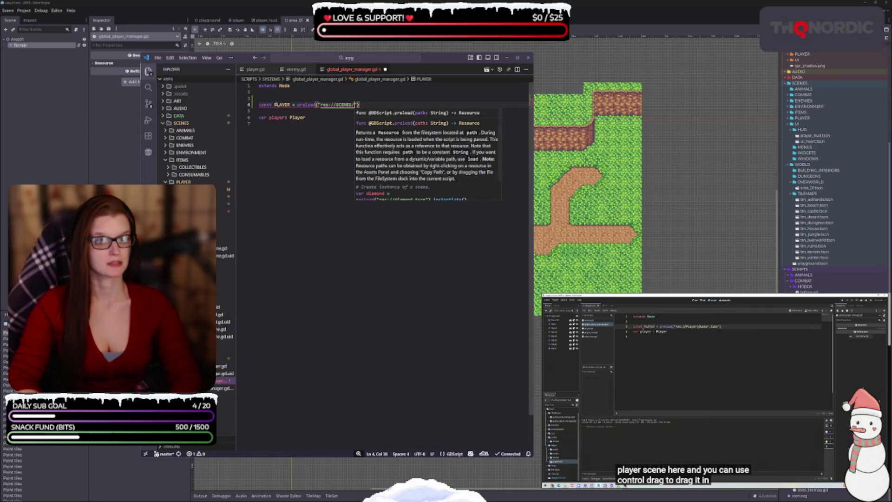
text(PLAYER)
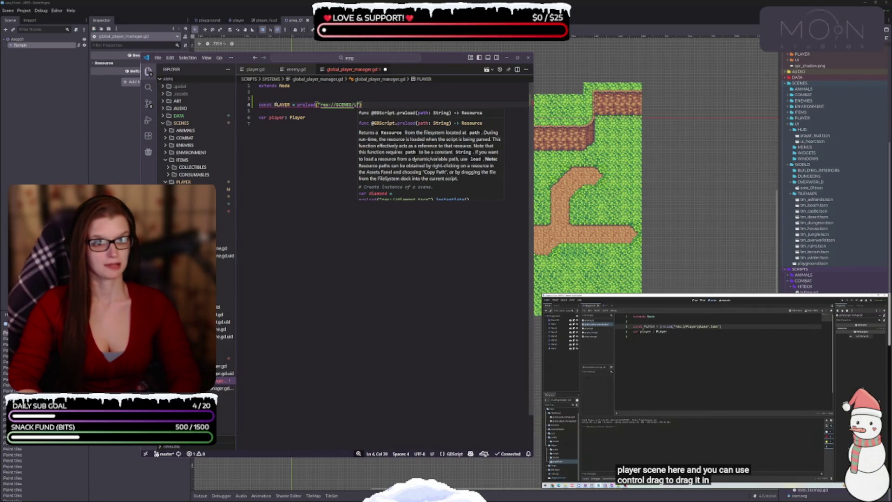
text(/)
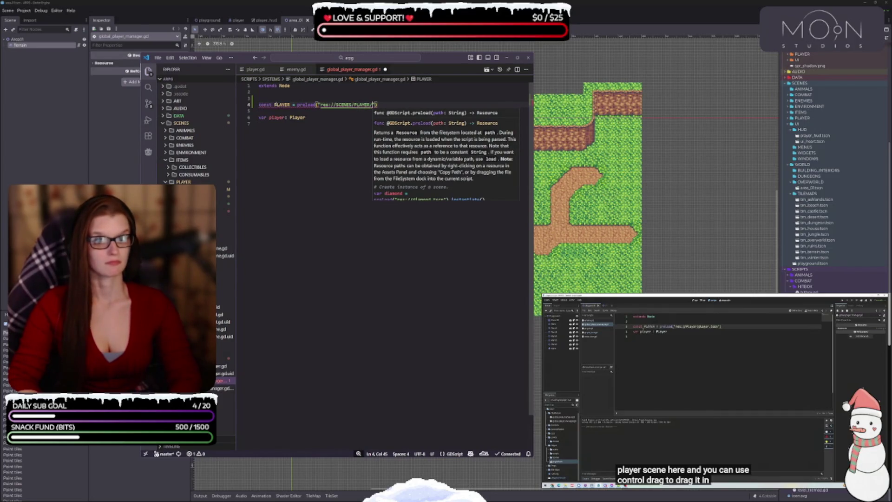
text(player.)
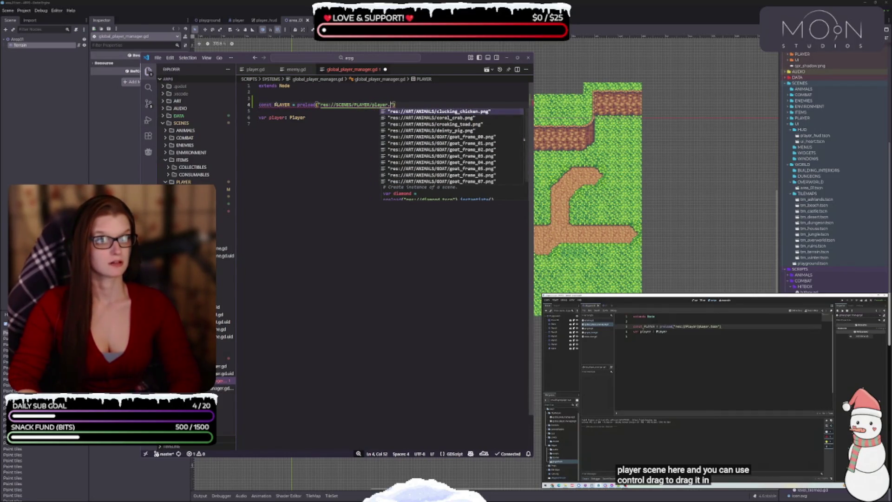
text(ts)
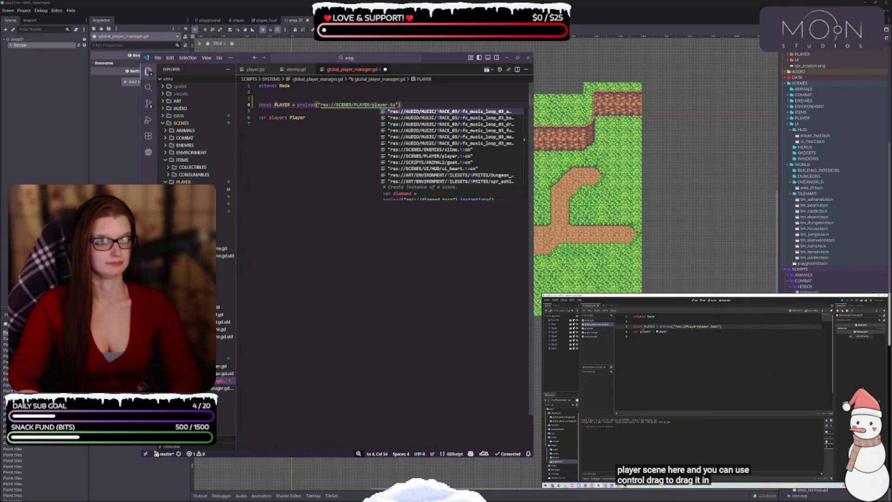
key(Down)
key(Down)
key(Down)
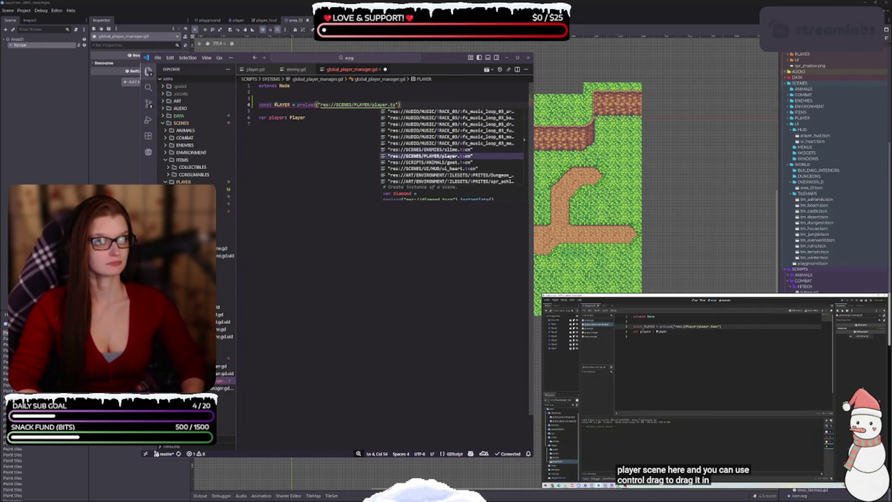
key(Return)
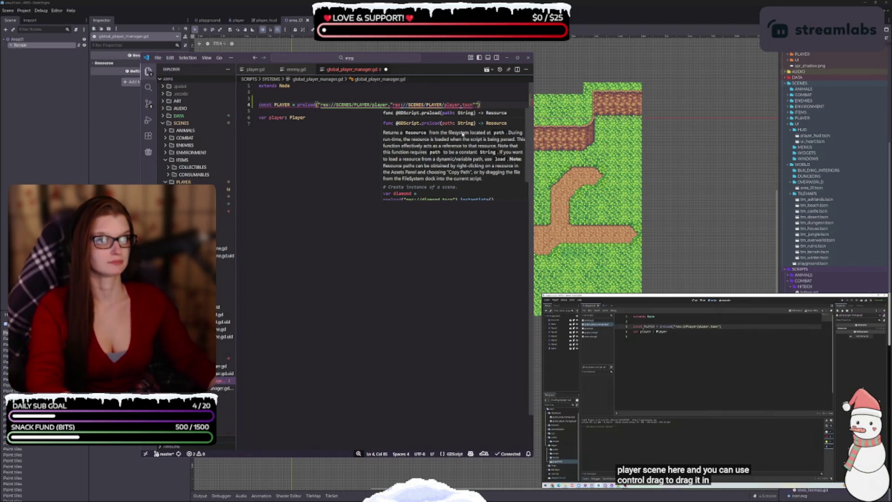
key(Right)
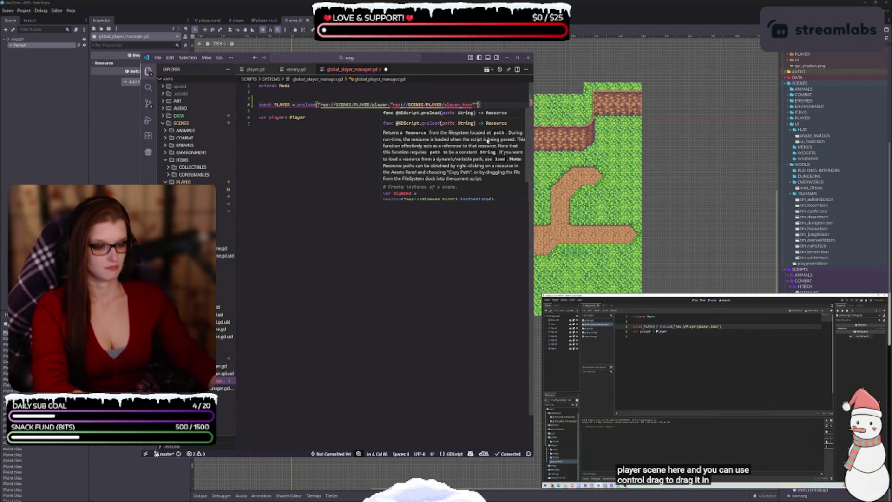
key(BackSpace)
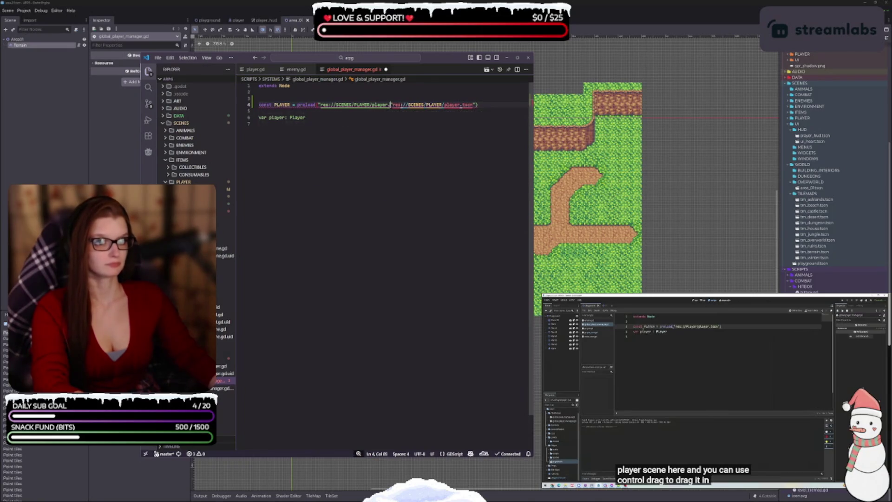
drag(390, 105, 322, 105)
key(BackSpace)
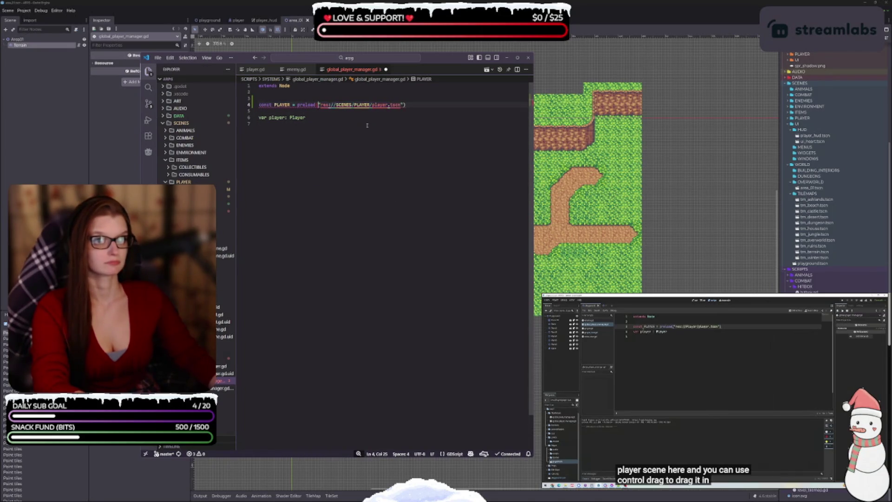
key(BackSpace)
key(Delete)
key(End)
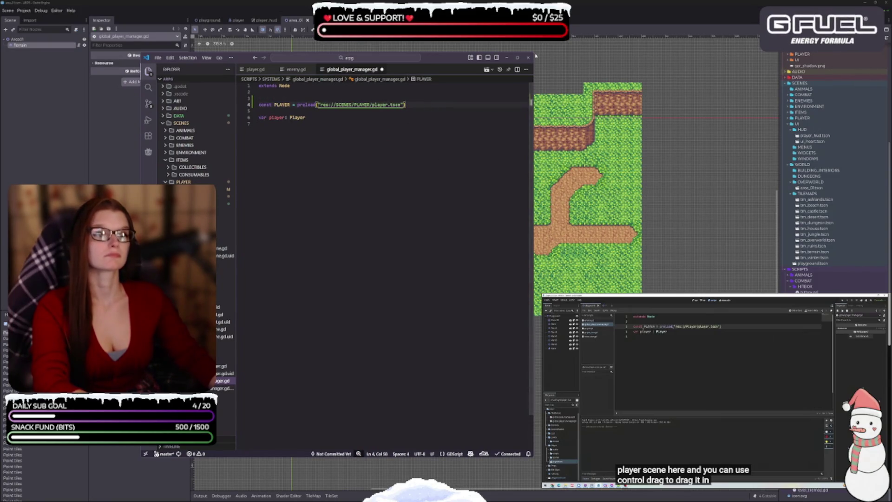
- Remove the extra blank line above var player: Player and add empty lines below it
click(370, 205)
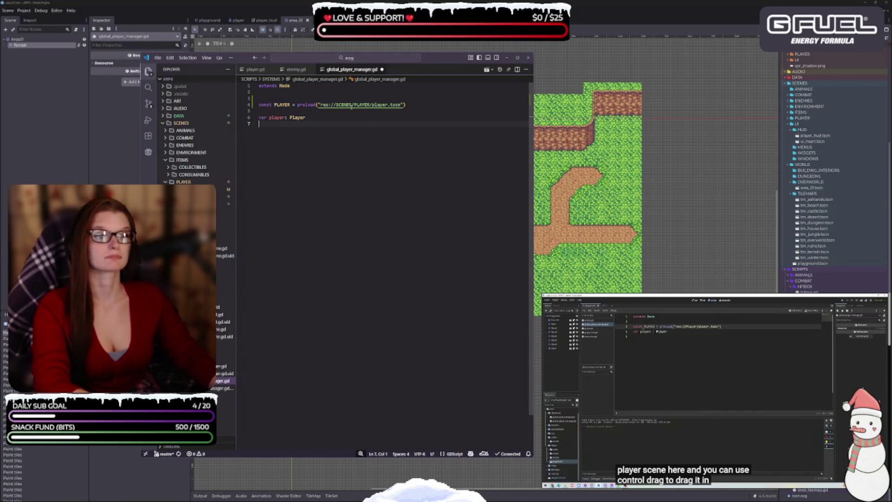
key(Up)
key(Up)
key(Up)
key(End)
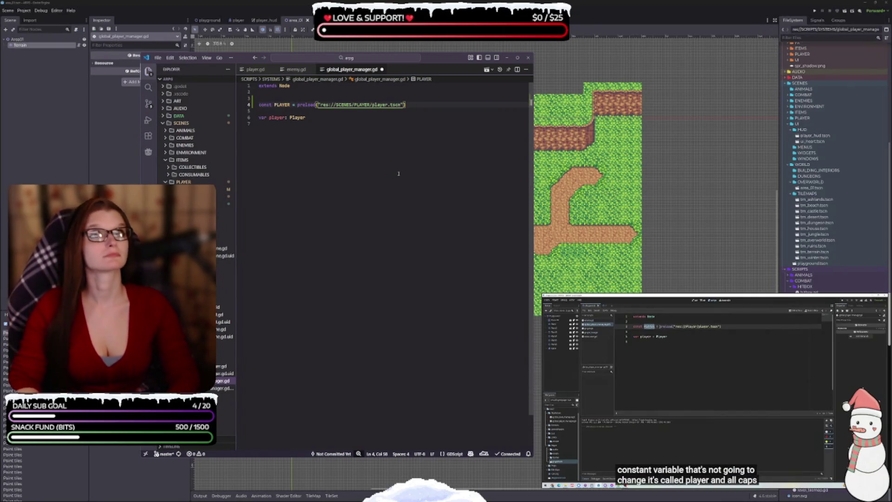
key(Return)
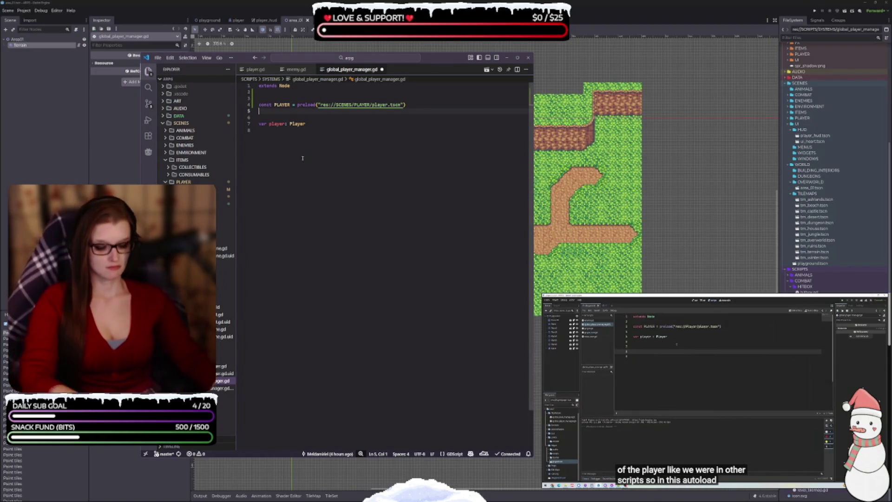
key(Delete)
click(333, 117)
key(Return)
key(Return)
key(Return)
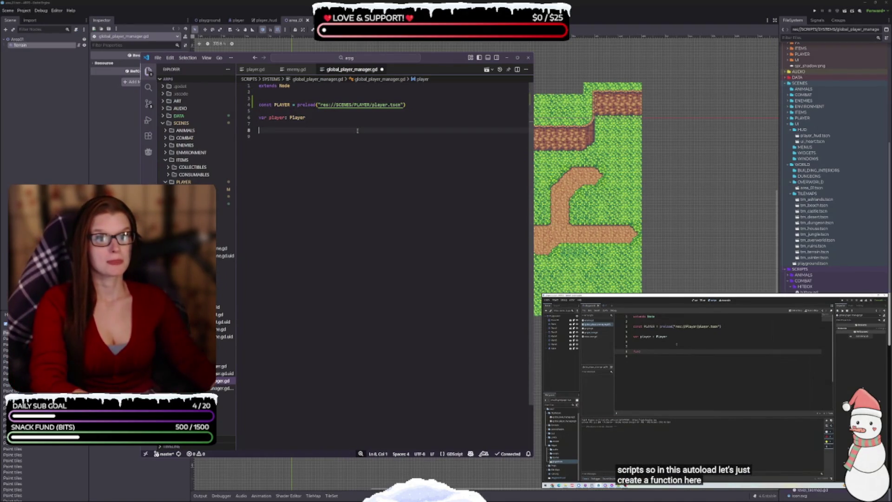
- Declare func AddPlayerInstance() -> void: with a placeholder pass and save
text(func )
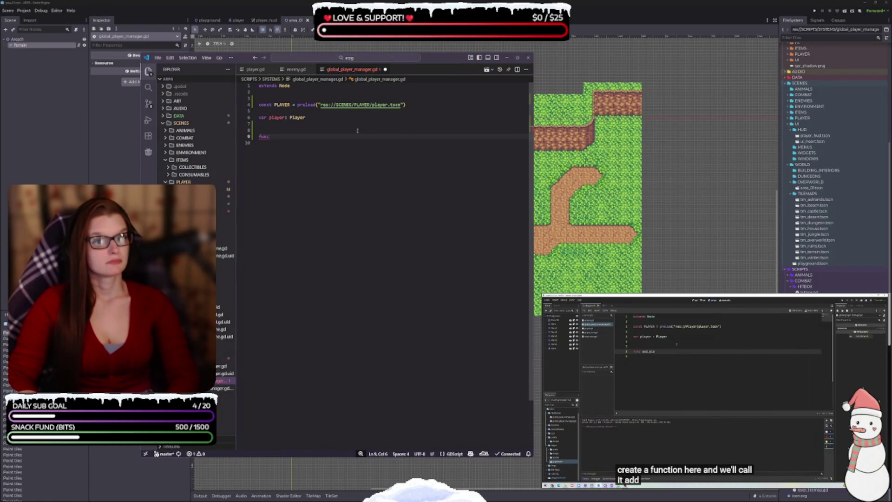
text(Add)
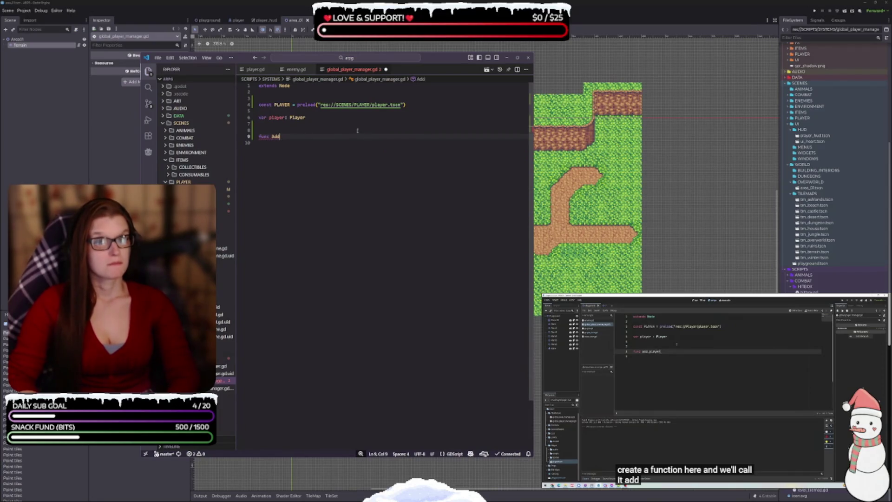
text(Player)
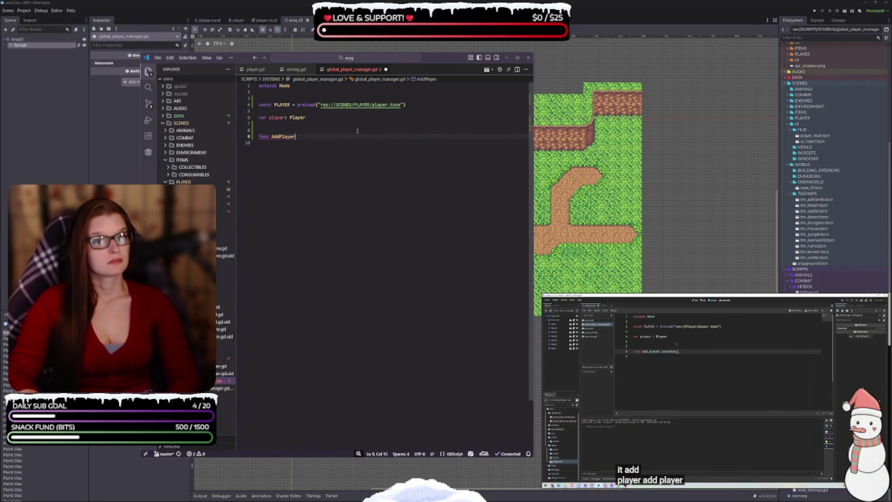
text(Instance()
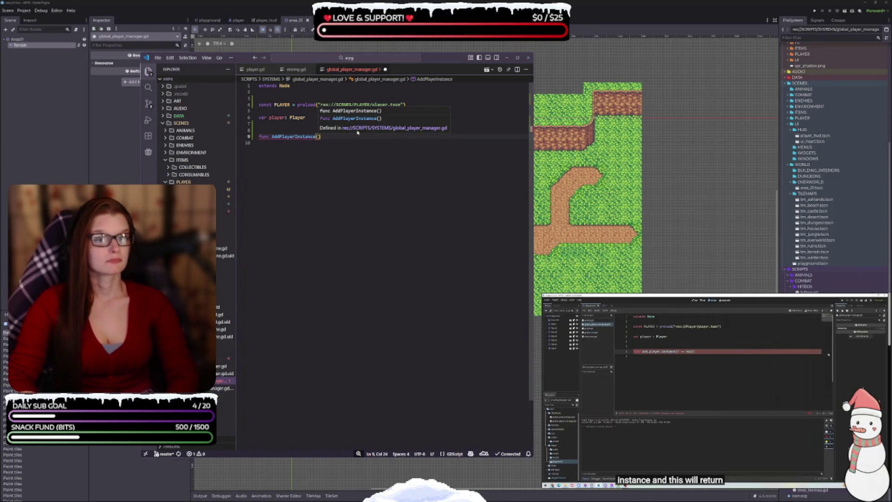
text() ->)
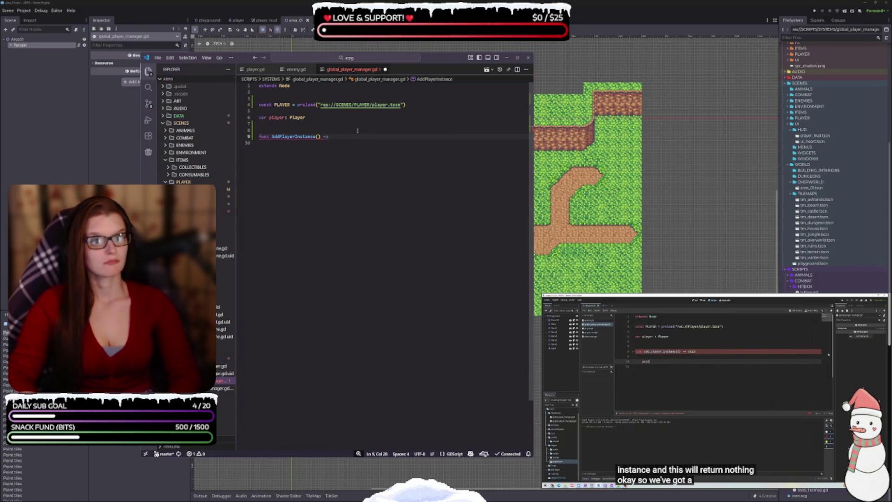
text( void:)
key(Return)
key(Return)
text(pass)
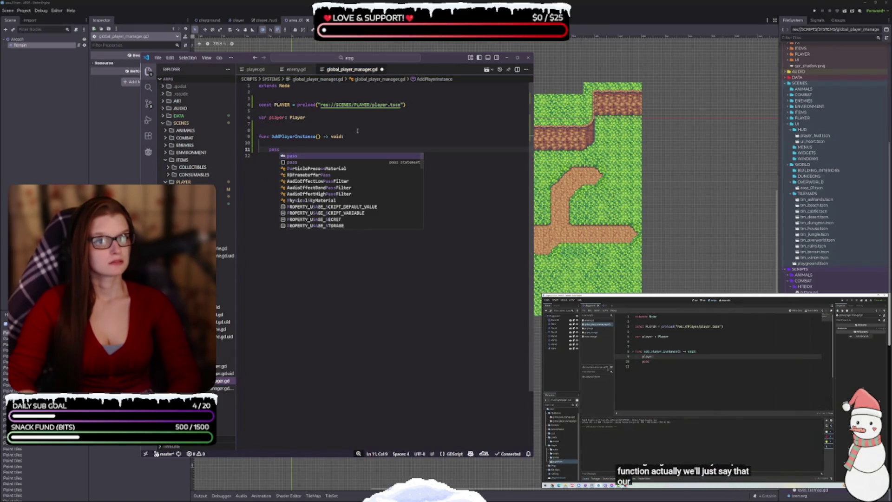
key(ctrl+s)
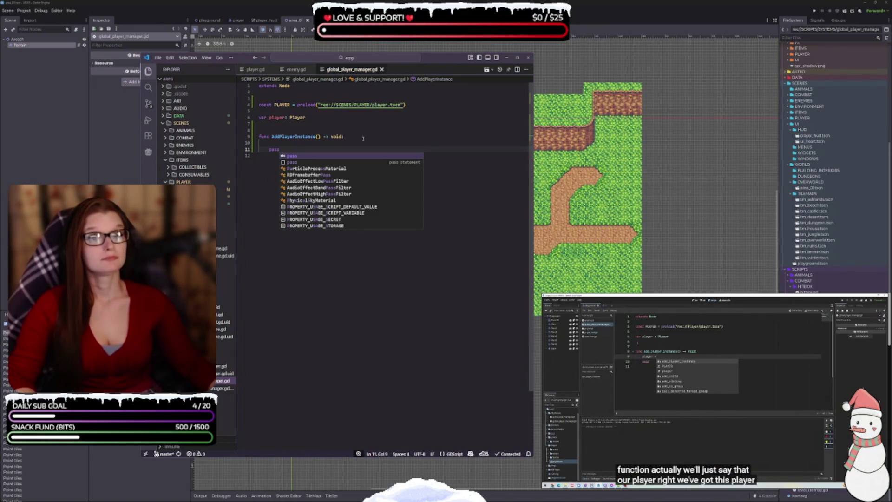
- Write player = PLAYER.instantiate() and add_child(player) inside AddPlayerInstance
click(289, 145)
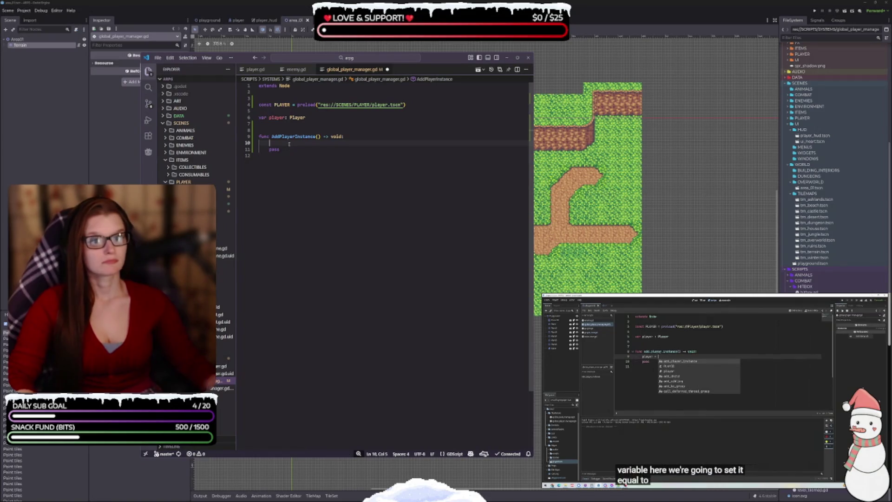
text(pl)
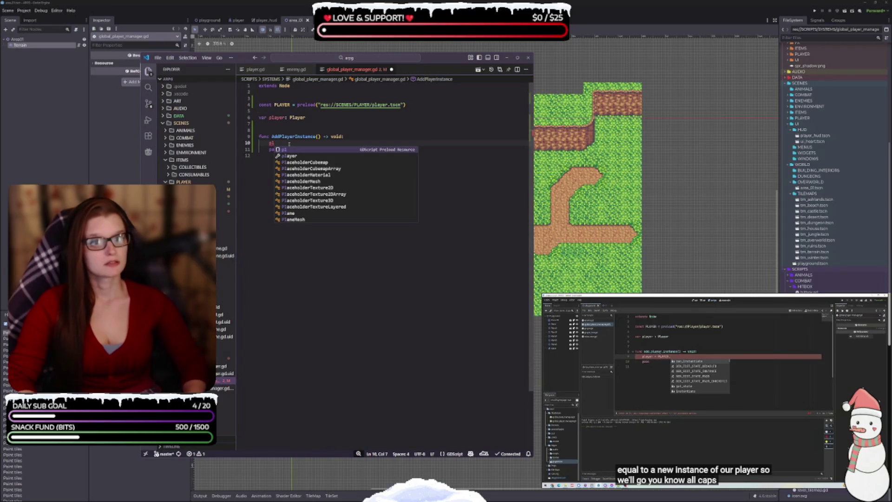
key(Down)
key(Return)
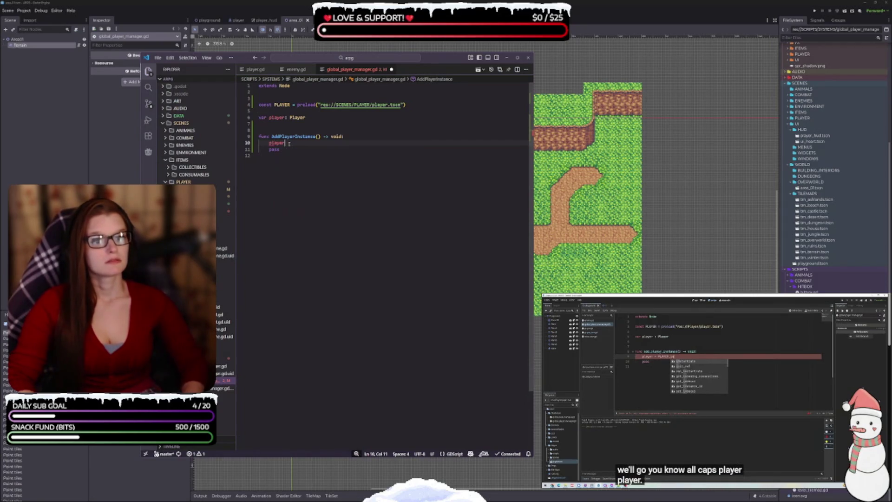
text( = PLAYER)
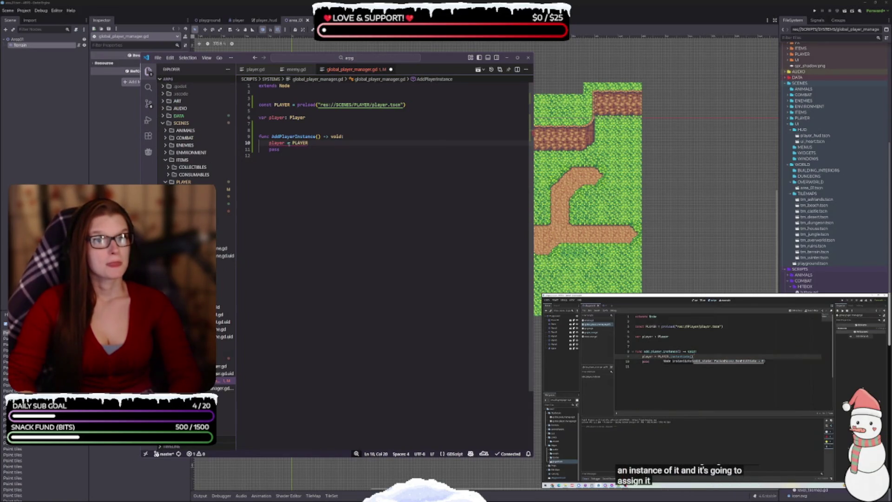
text(.instantiate)
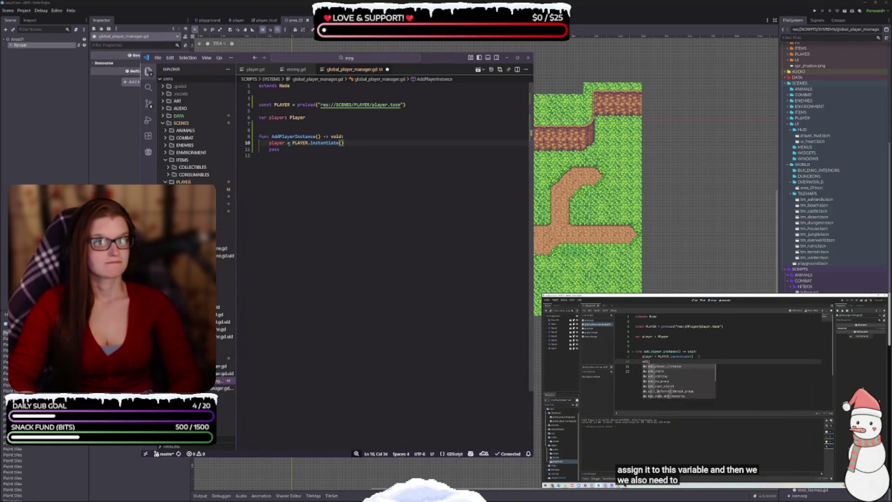
key(Return)
text(add_child)
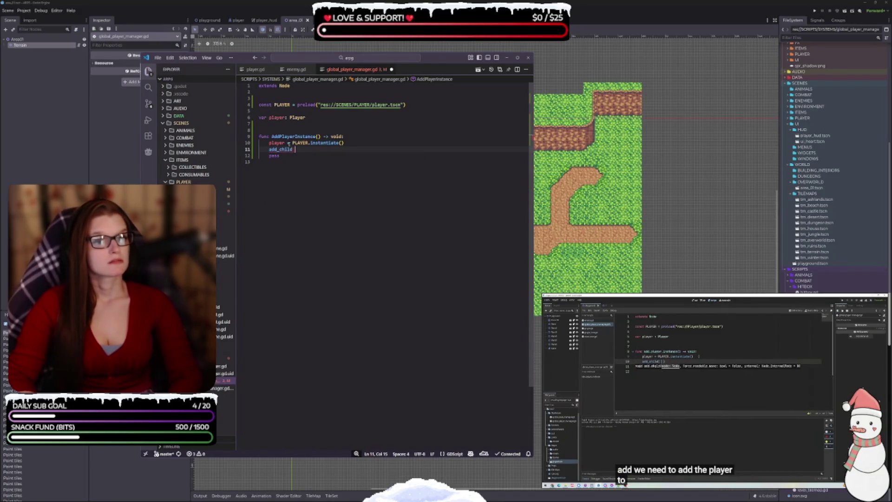
text(()
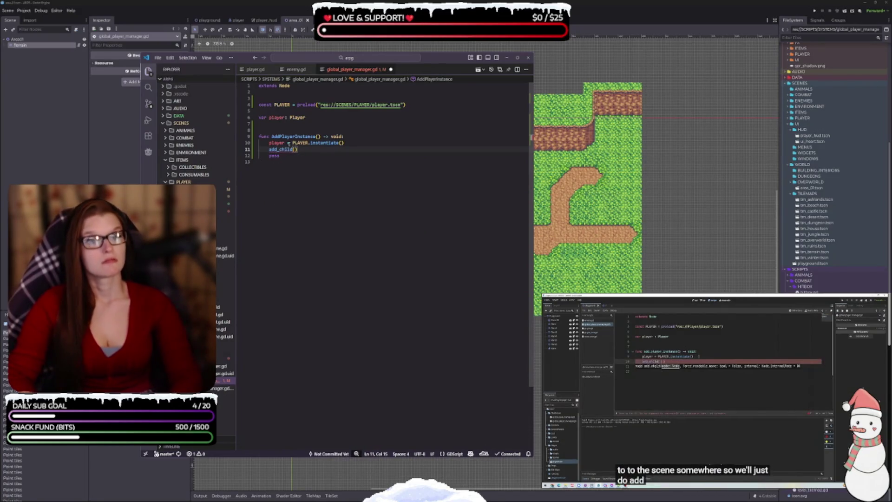
text(player)
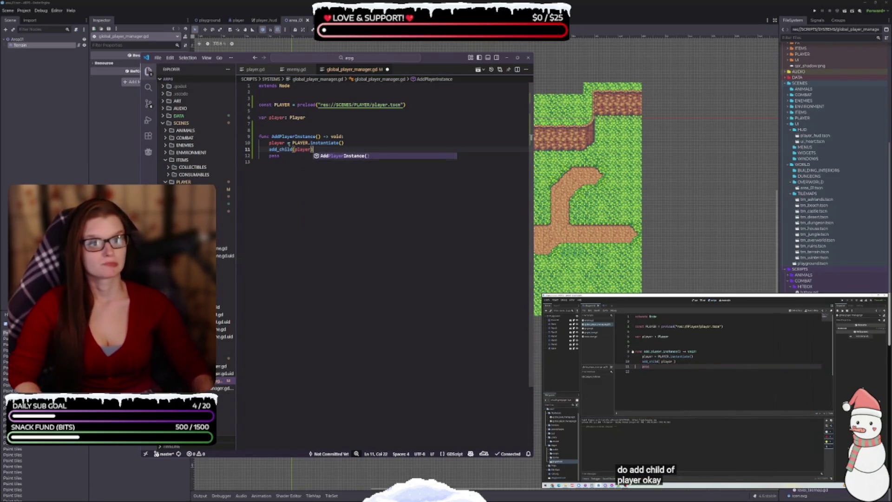
- Delete the leftover pass line and save global_player_manager.gd
click(349, 208)
click(309, 154)
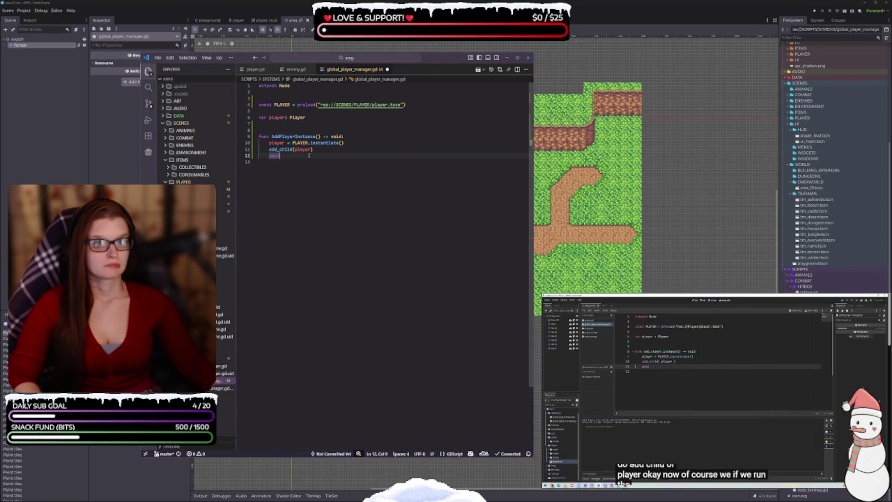
key(BackSpace)
key(BackSpace)
key(BackSpace)
key(ctrl+s)
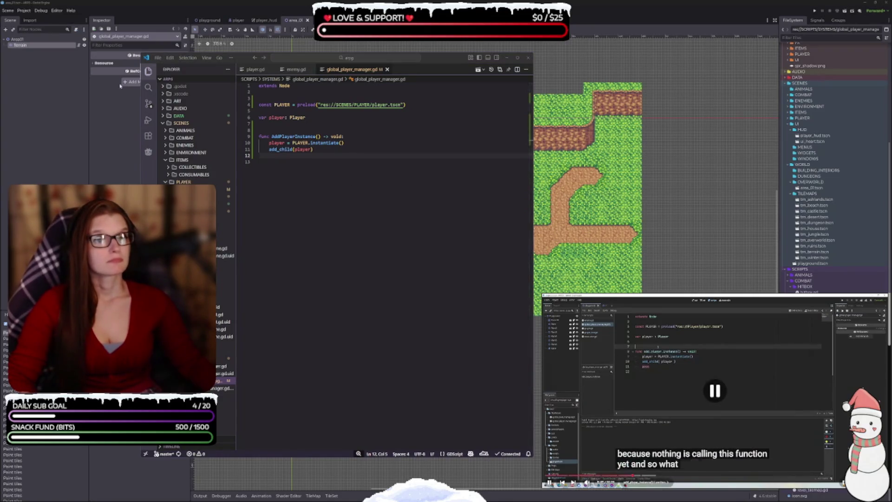
click(321, 149)
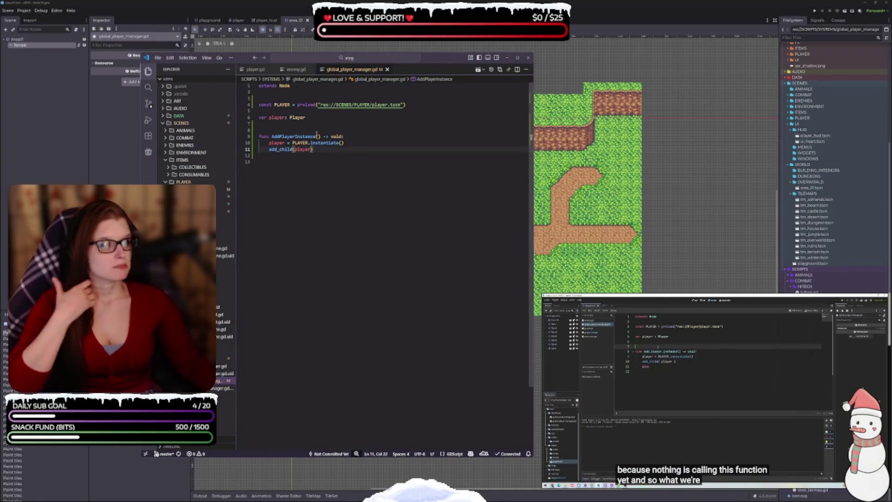
click(260, 374)
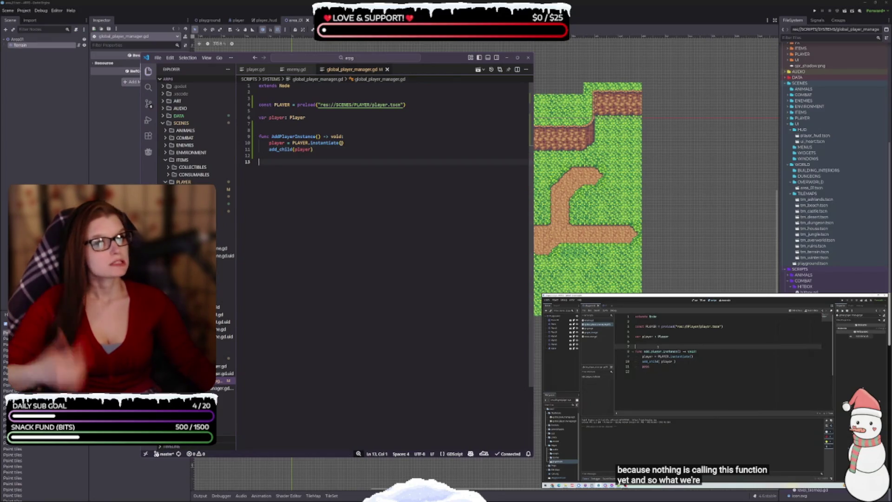
click(149, 441)
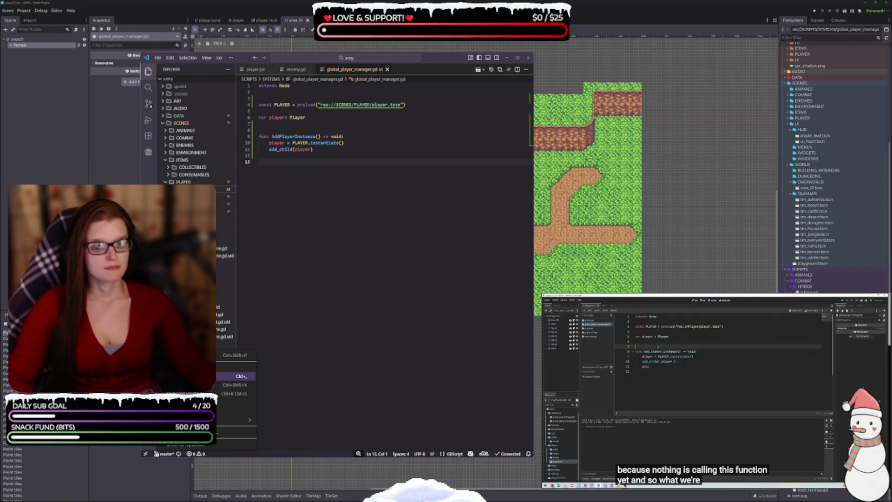
- Open the editor Settings and jump to Text Editor > Formatting
click(239, 376)
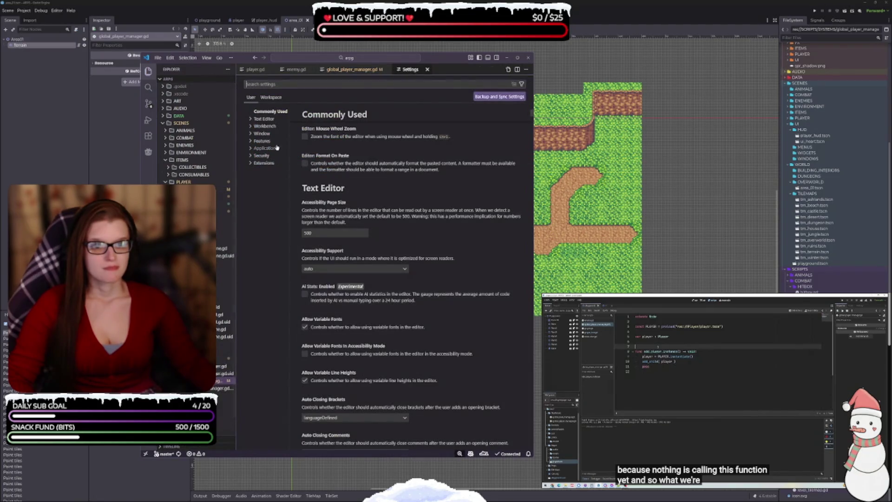
click(251, 119)
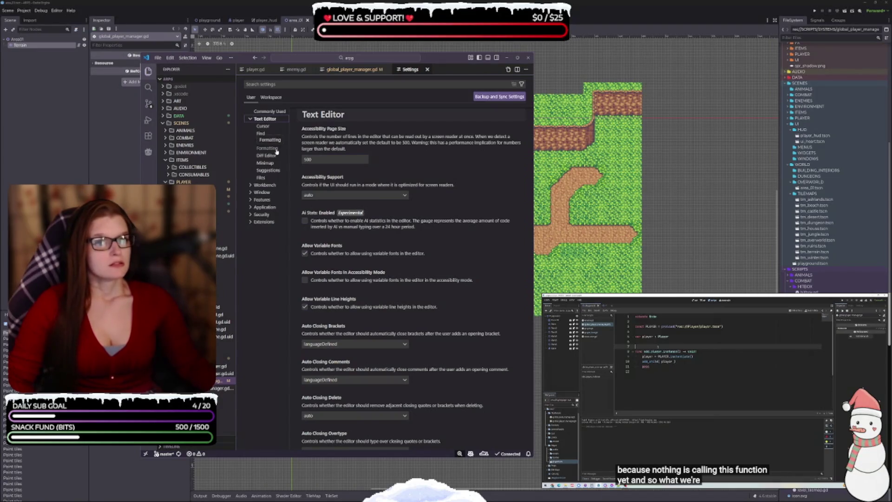
click(275, 149)
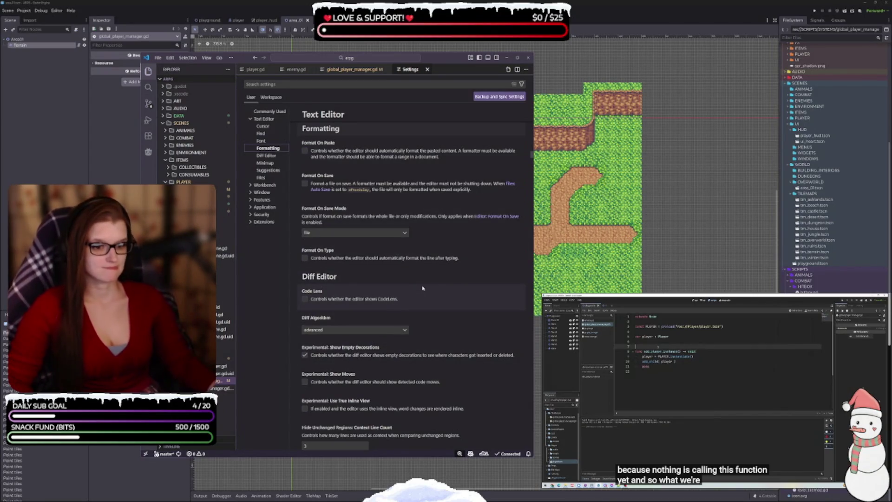
- Scroll through the Diff Editor and Minimap options, then search settings for 'ram'
scroll(418, 278, down, 2)
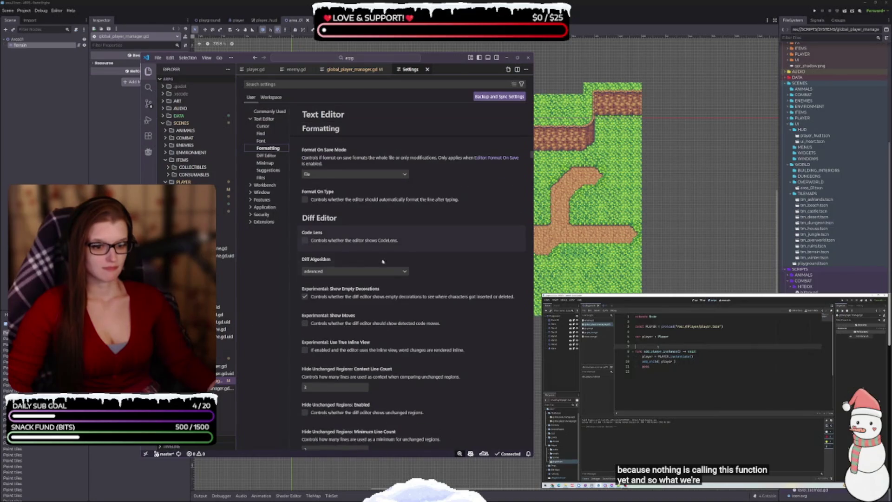
scroll(414, 351, down, 5)
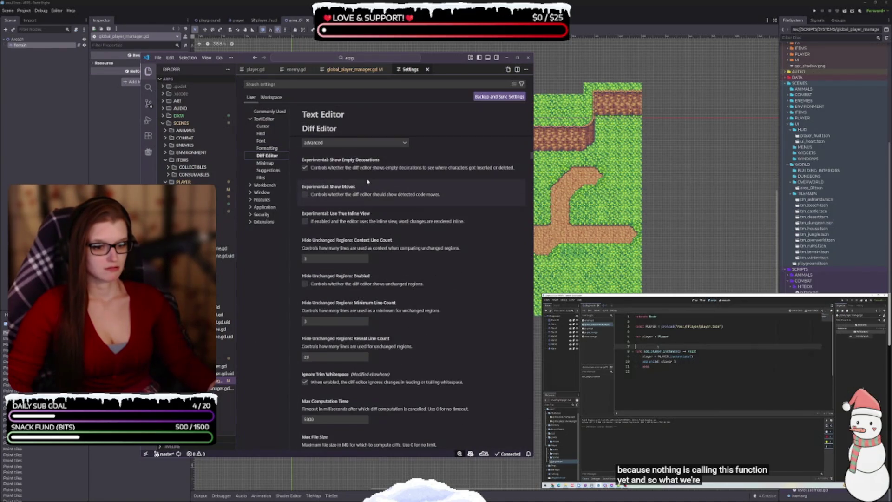
scroll(368, 181, down, 2)
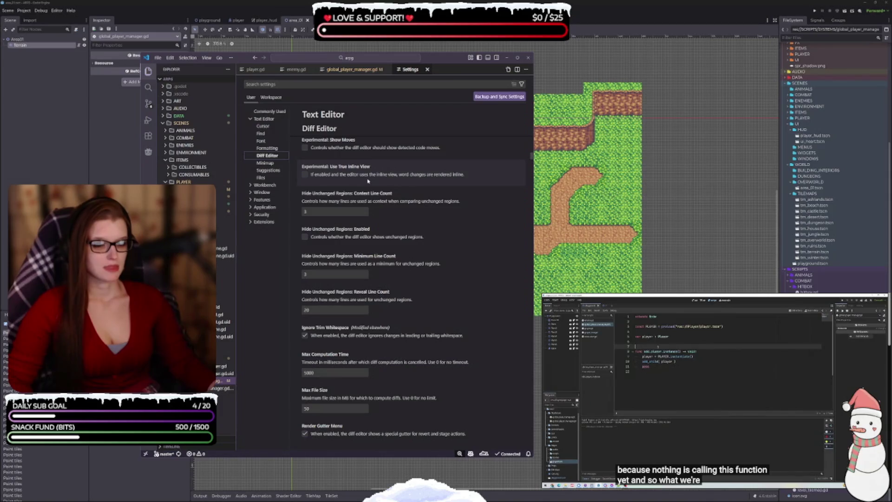
scroll(368, 181, down, 3)
scroll(368, 182, down, 5)
scroll(368, 181, down, 3)
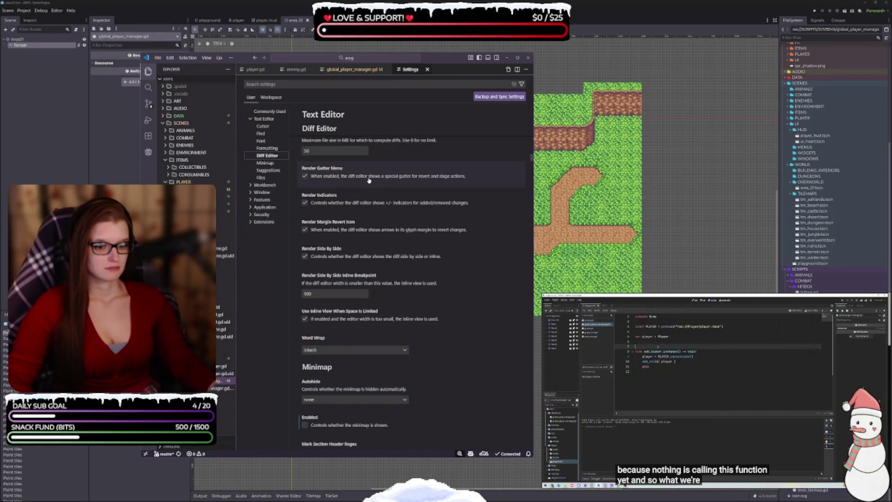
scroll(369, 181, down, 3)
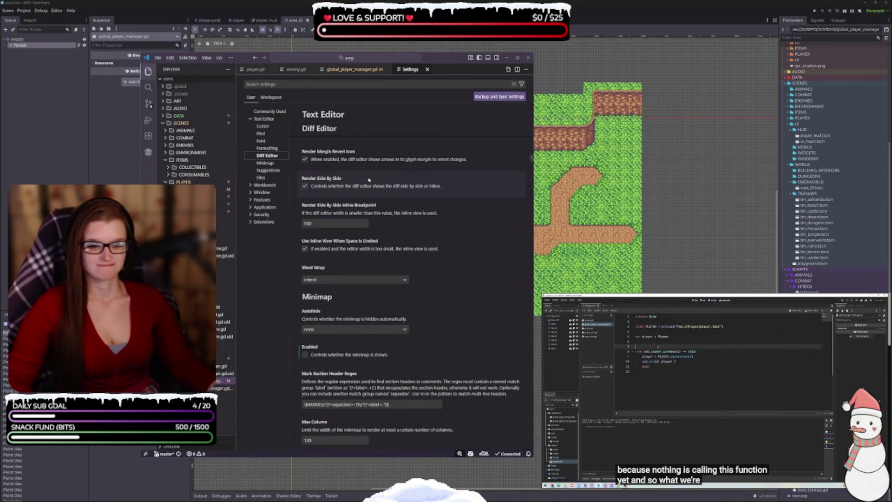
scroll(369, 180, down, 6)
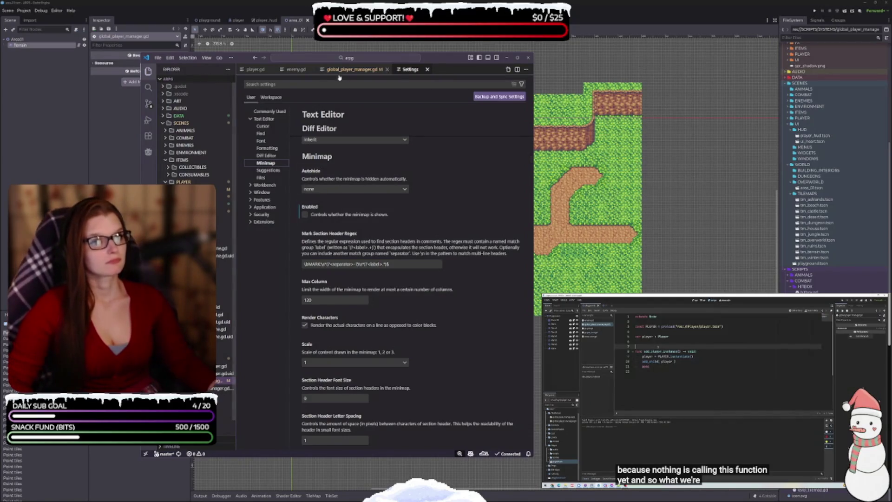
click(289, 85)
text(r)
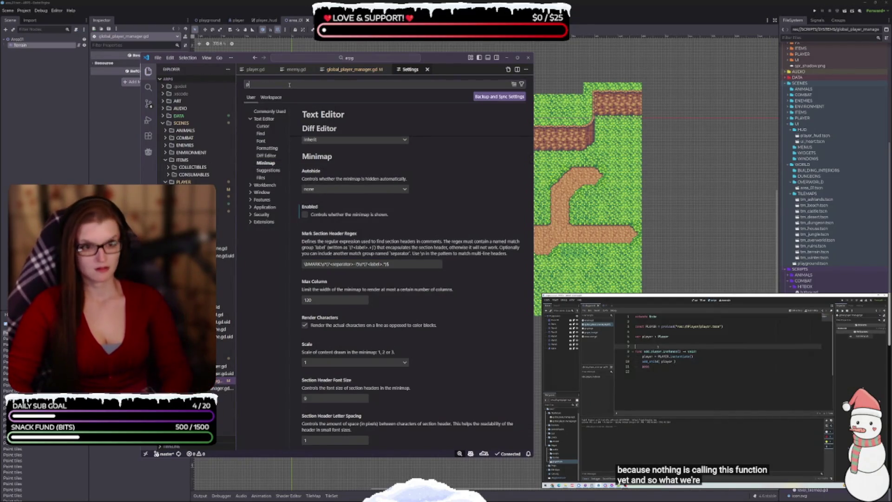
text(am)
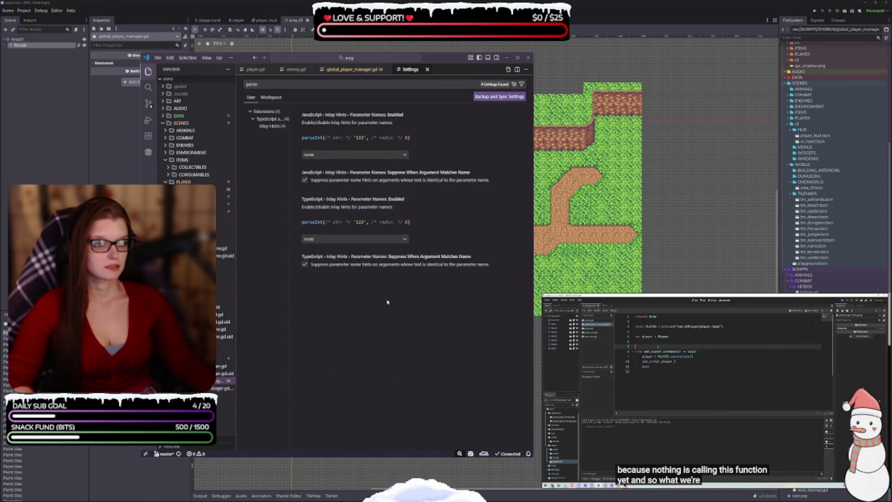
- Show the TypeScript Inlay Hints settings, then change the search to bracket options
click(278, 112)
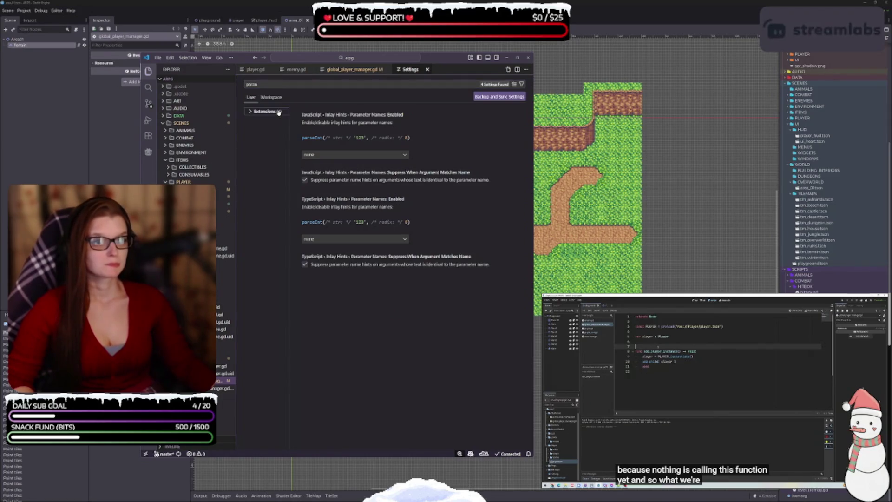
click(277, 120)
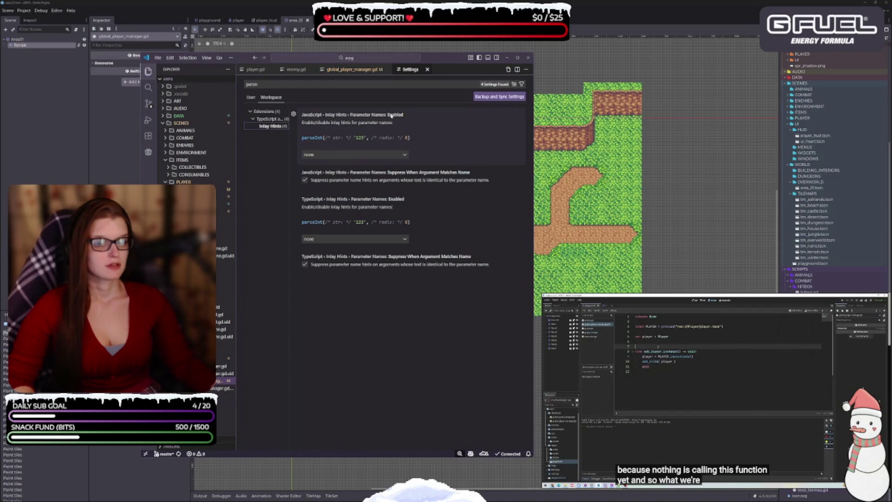
click(382, 83)
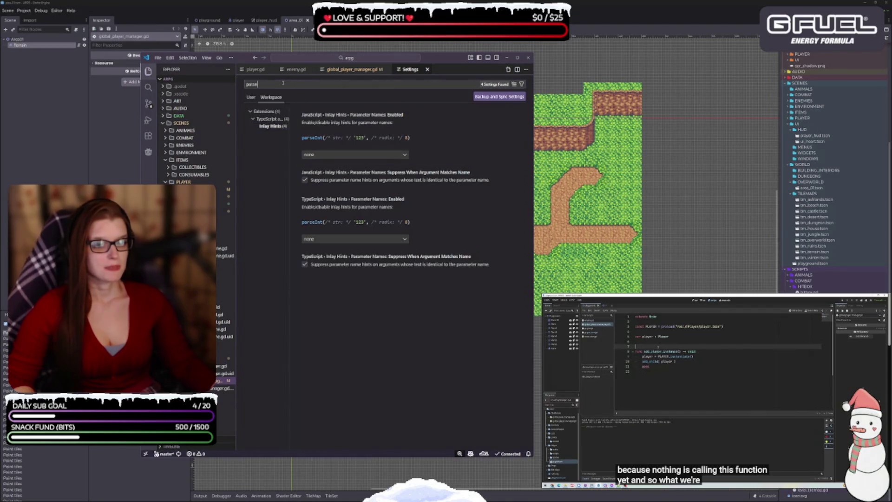
text(brack)
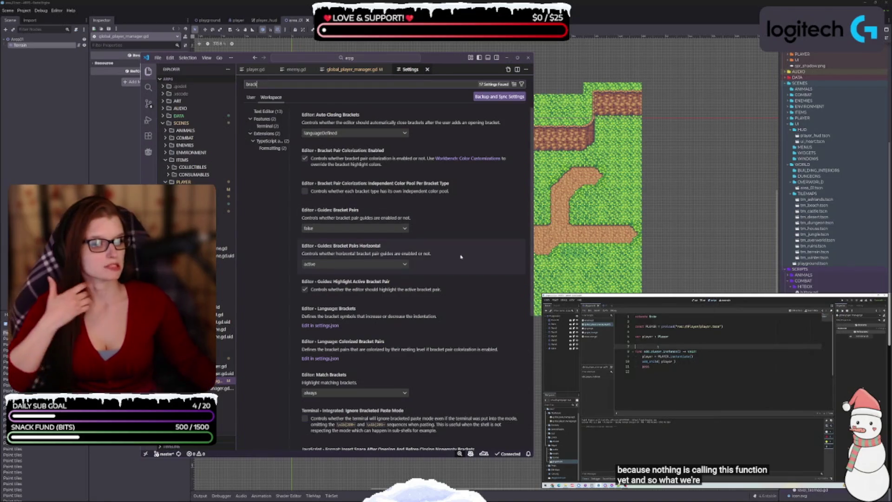
- Set Auto Closing Brackets to always, enable Independent Color Pool Per Bracket Type, and Bracket Pairs guides true
click(353, 134)
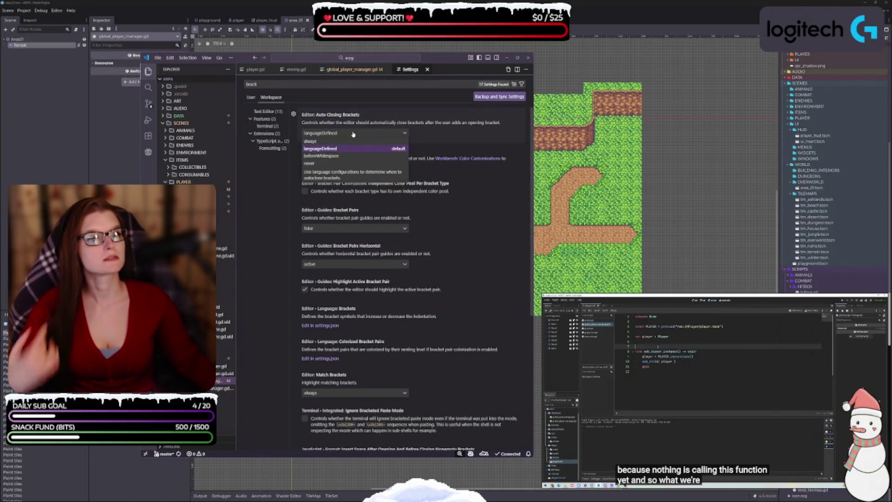
click(344, 141)
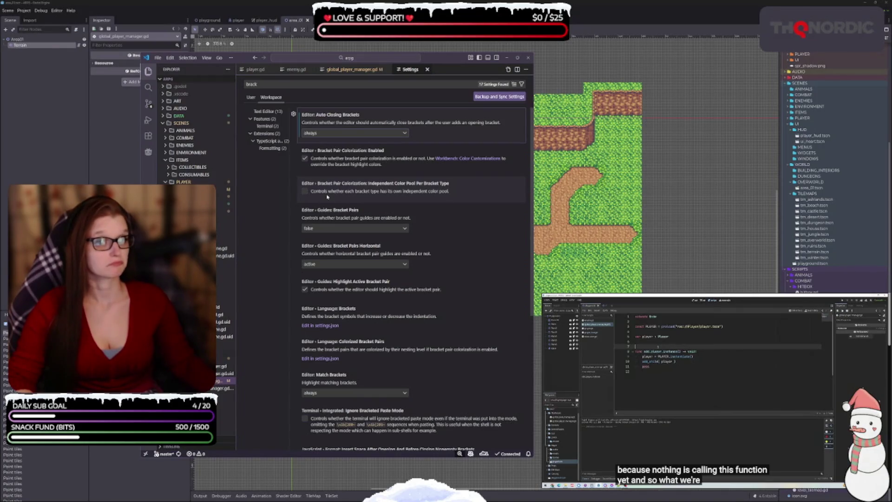
click(305, 194)
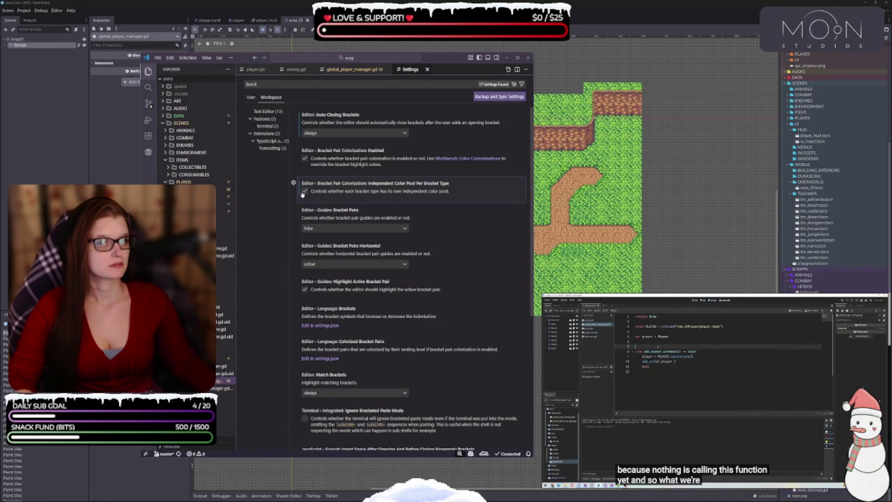
click(340, 230)
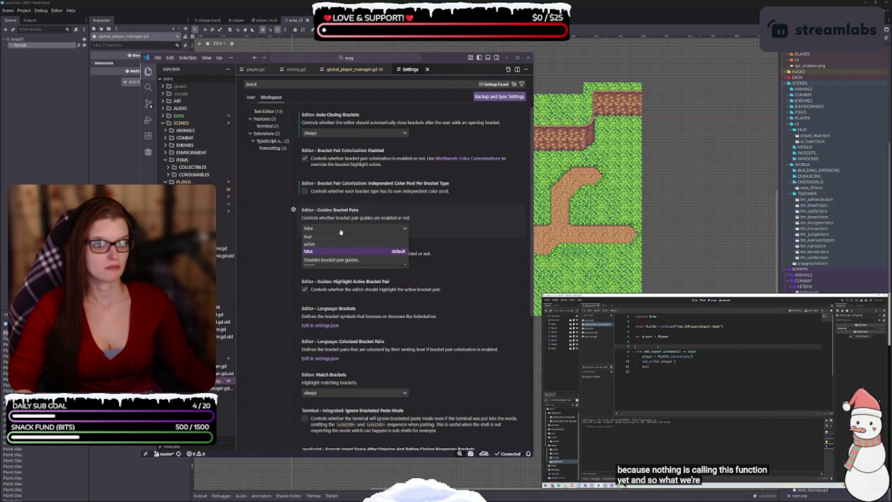
click(338, 237)
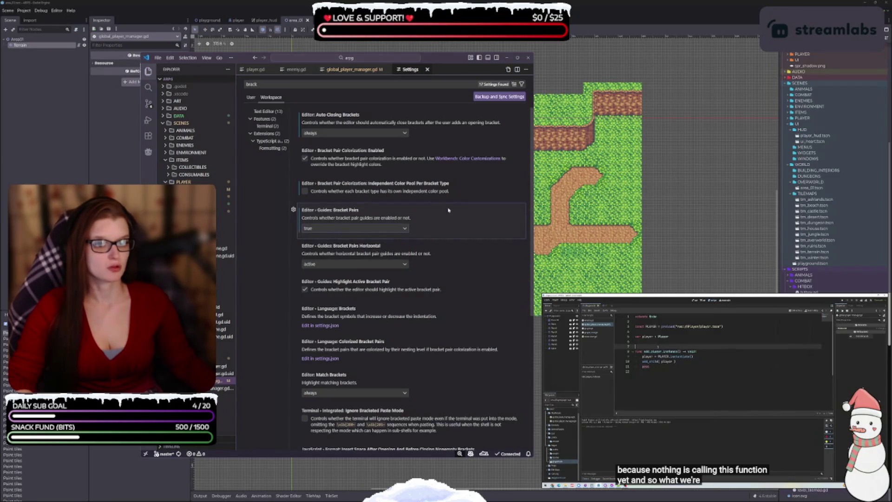
- Look through the remaining bracket settings and close the Settings tab
scroll(454, 227, down, 1)
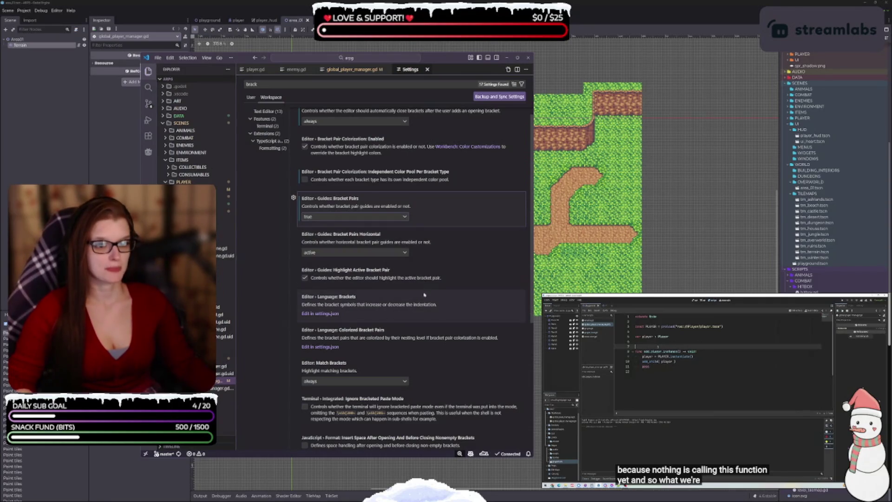
scroll(440, 277, down, 1)
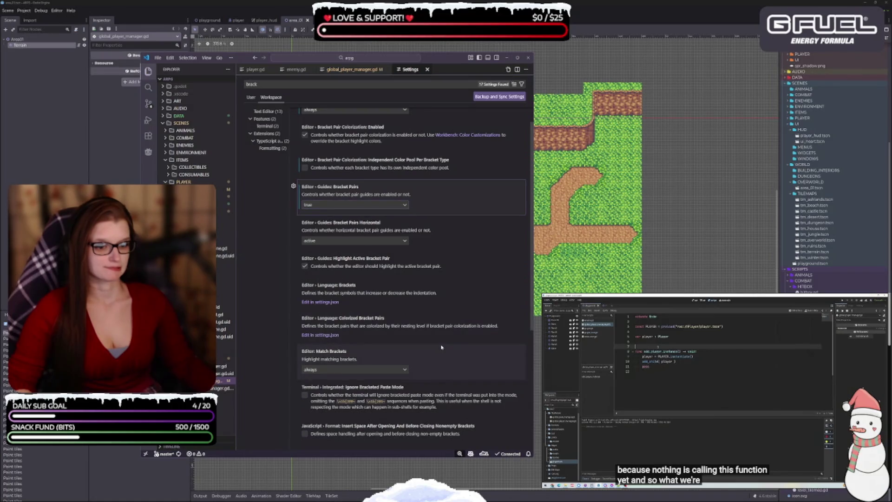
scroll(441, 348, down, 3)
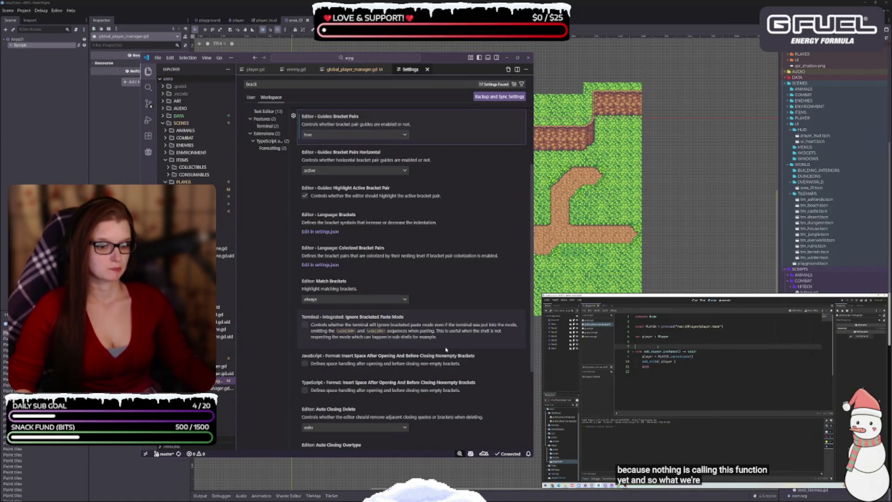
scroll(445, 349, down, 2)
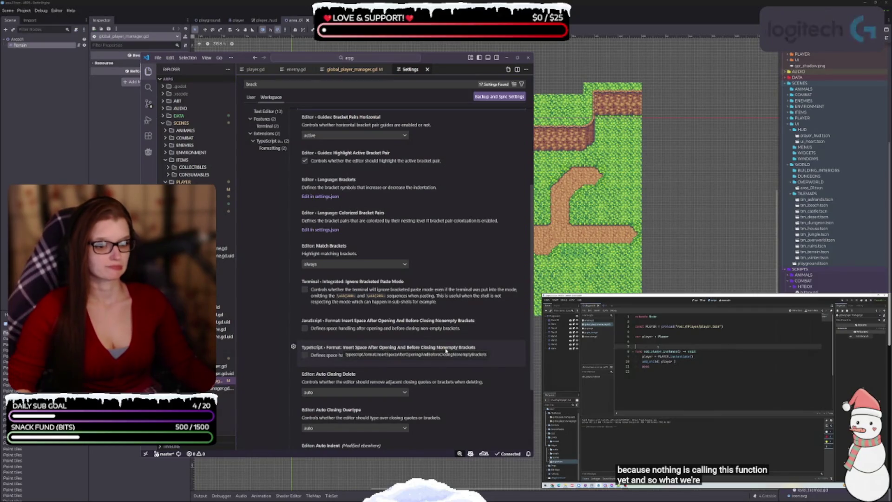
scroll(445, 349, down, 1)
scroll(446, 353, down, 2)
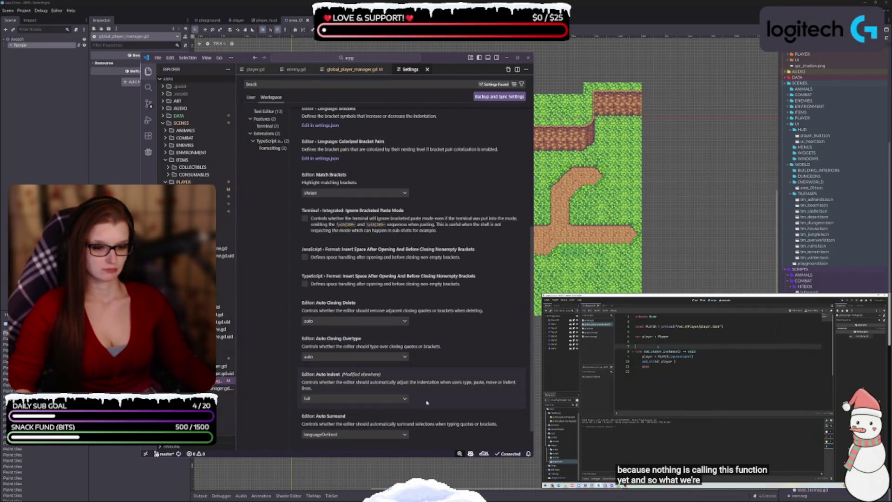
scroll(432, 404, down, 1)
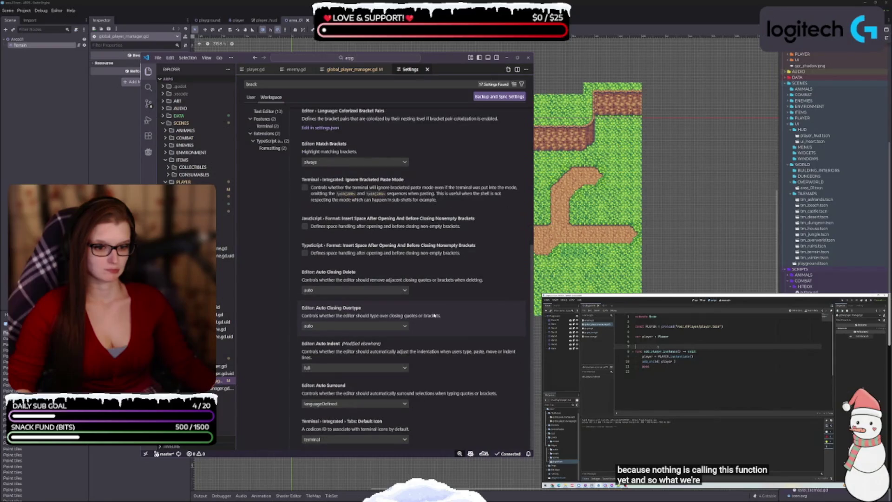
scroll(419, 343, up, 7)
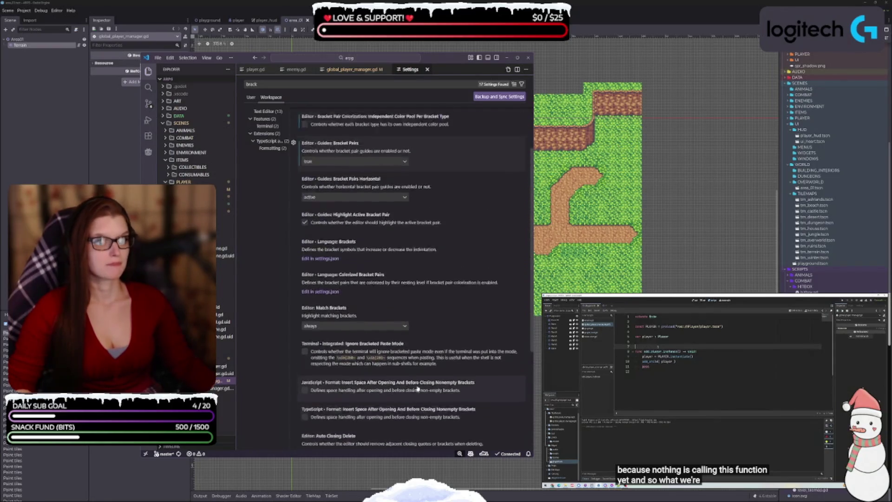
click(427, 69)
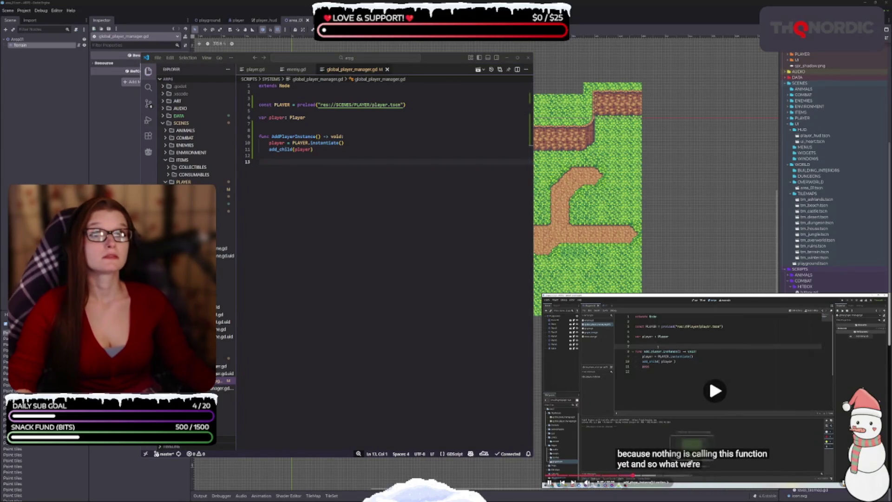
- Add func _ready() -> void: calling AddPlayerInstance() above the AddPlayerInstance function
click(259, 117)
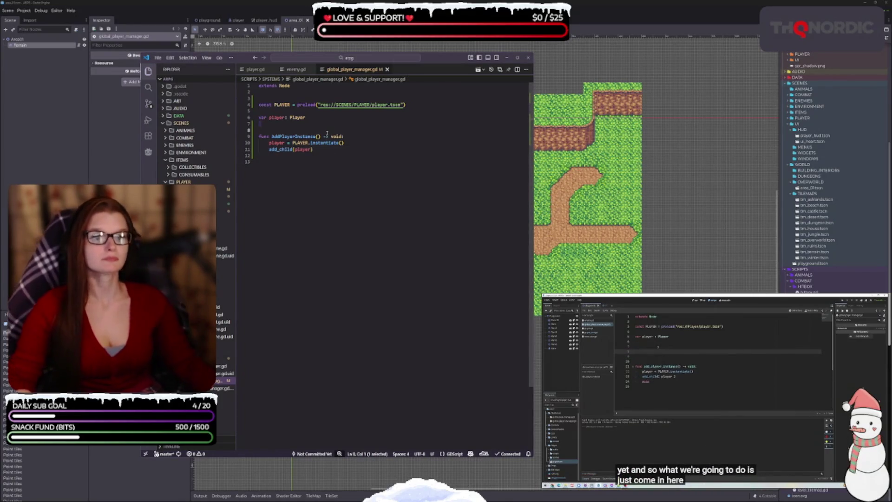
key(Down)
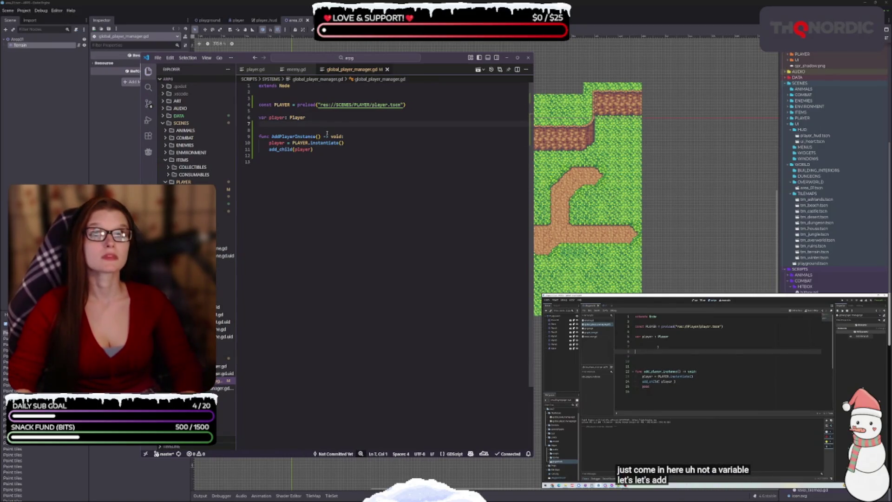
key(Return)
key(Return)
key(Return)
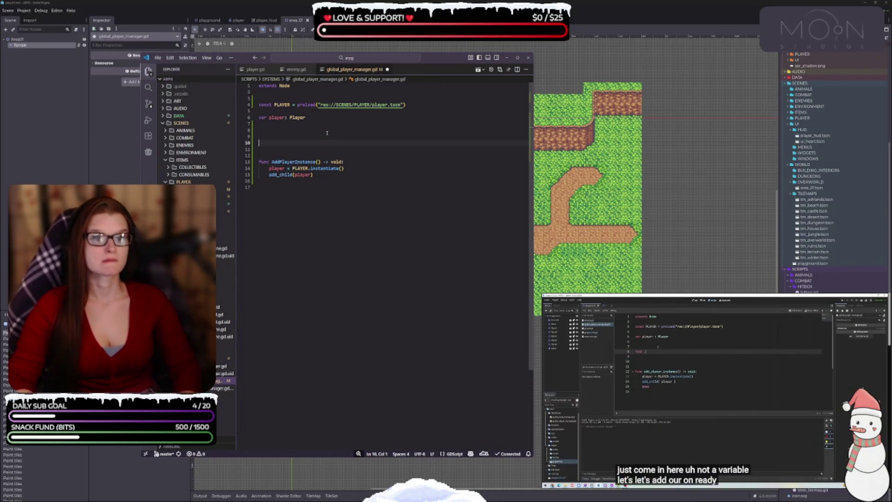
text(func)
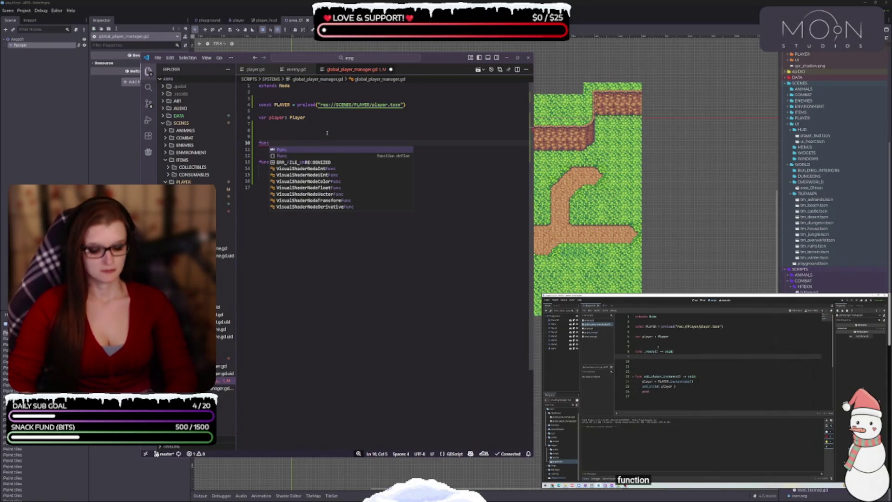
text( _rea)
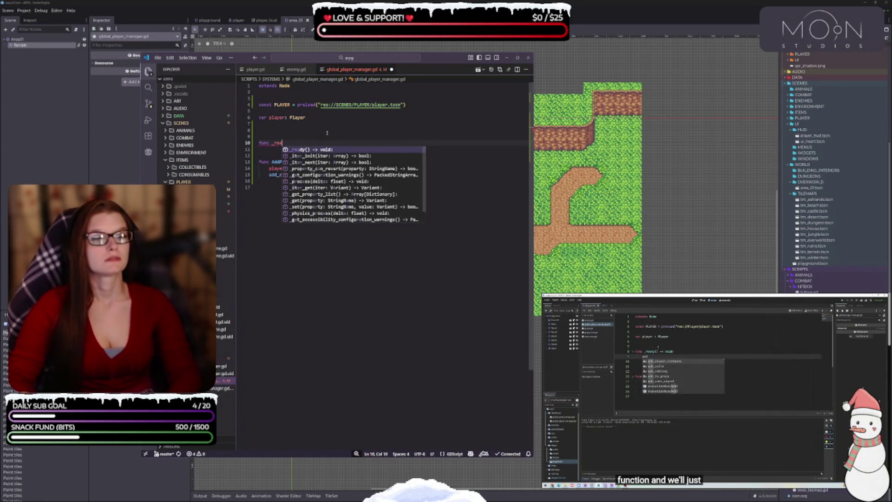
text(dy()
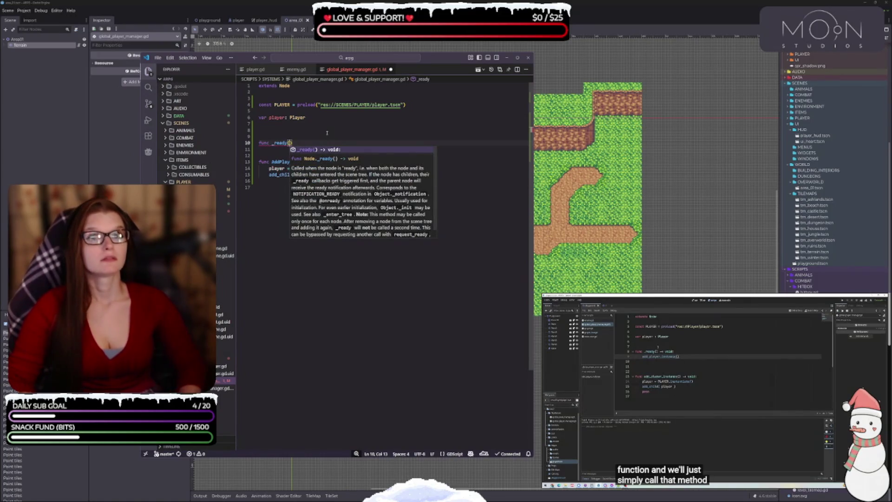
text() -> void:)
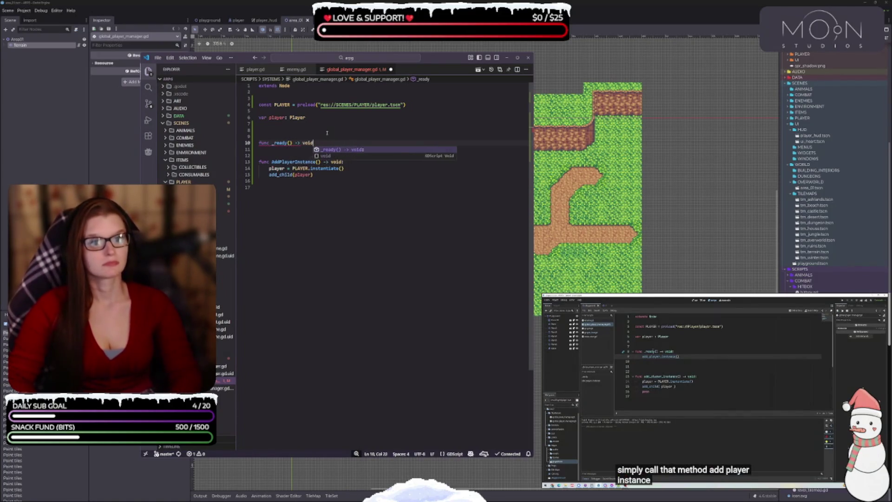
key(Return)
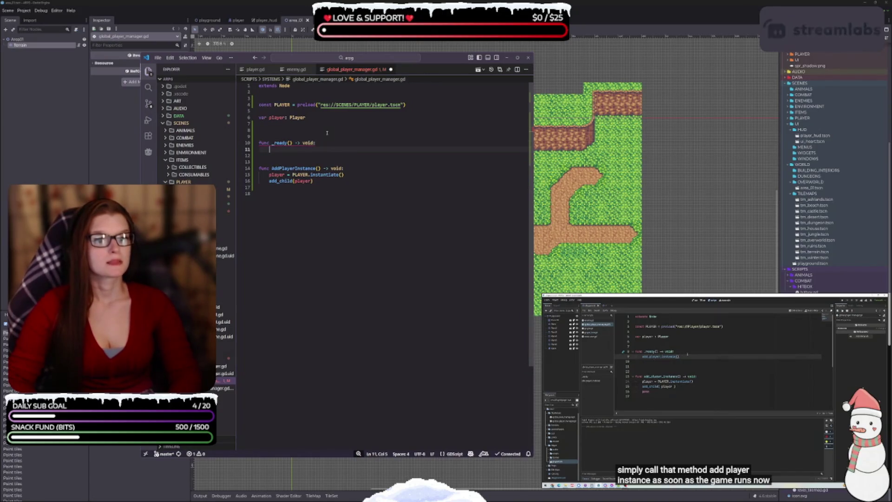
text(add)
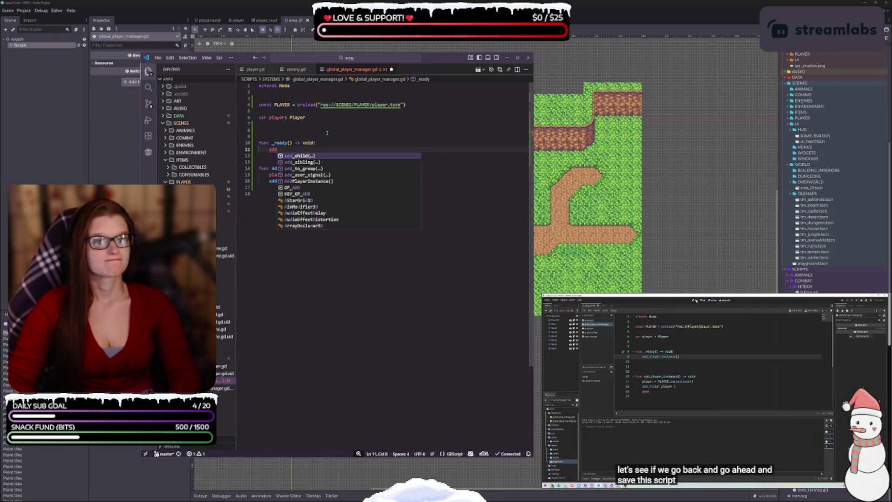
text(AddPl)
key(Return)
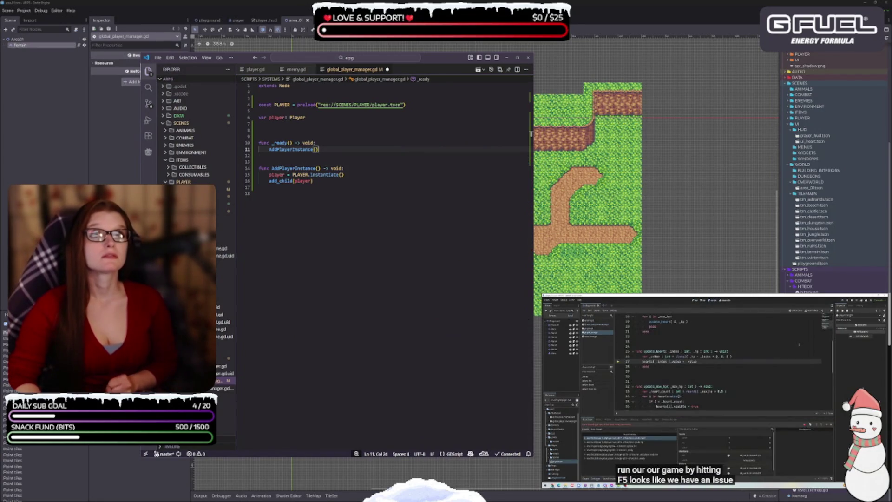
- Save global_player_manager.gd and switch back to the Godot editor
key(F8)
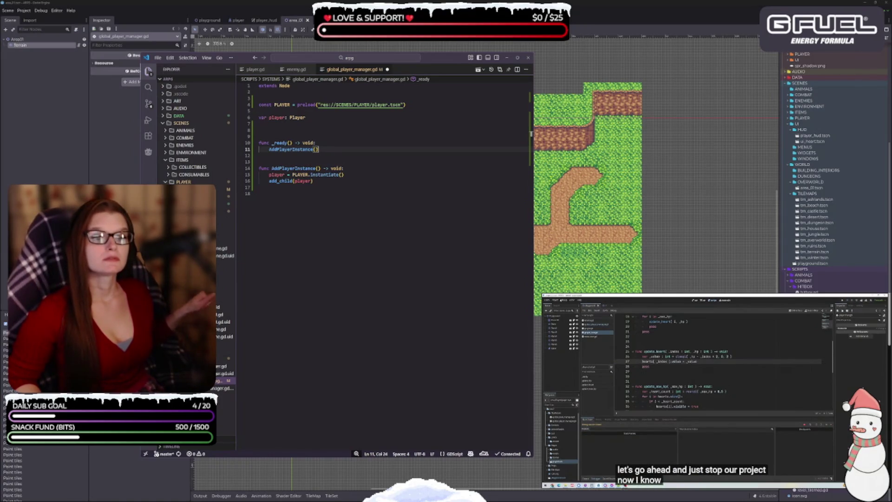
click(555, 300)
click(562, 316)
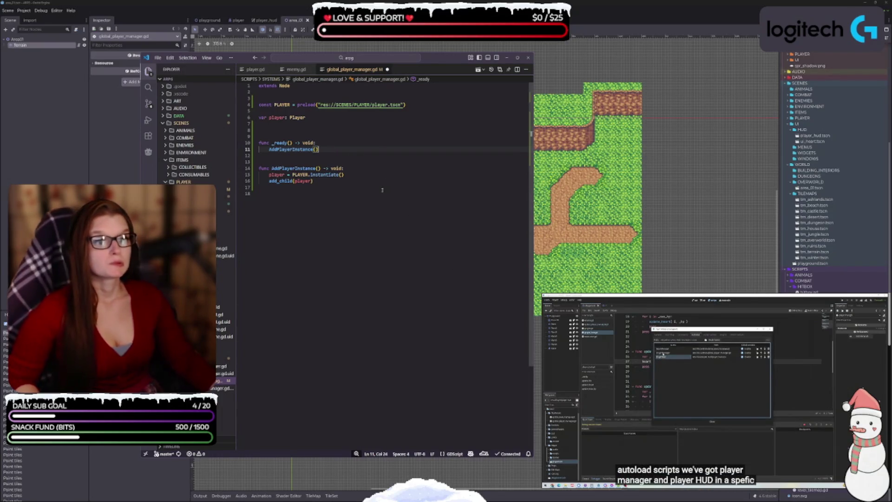
key(ctrl+s)
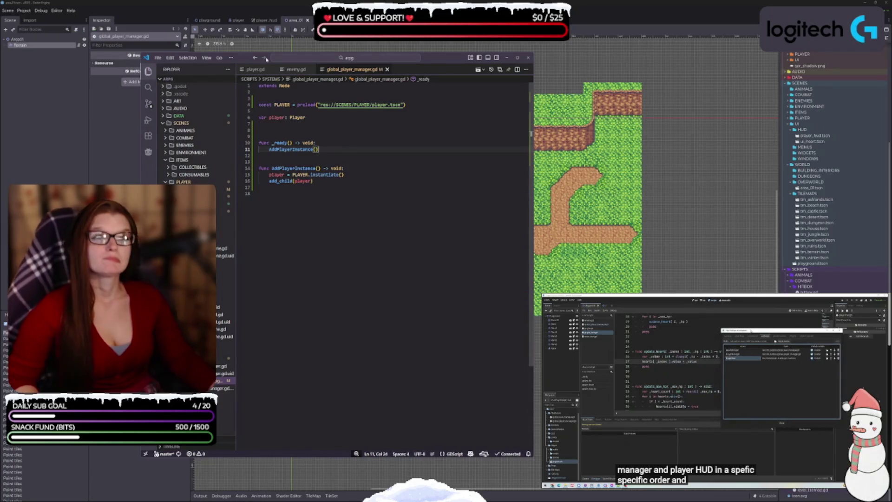
click(125, 40)
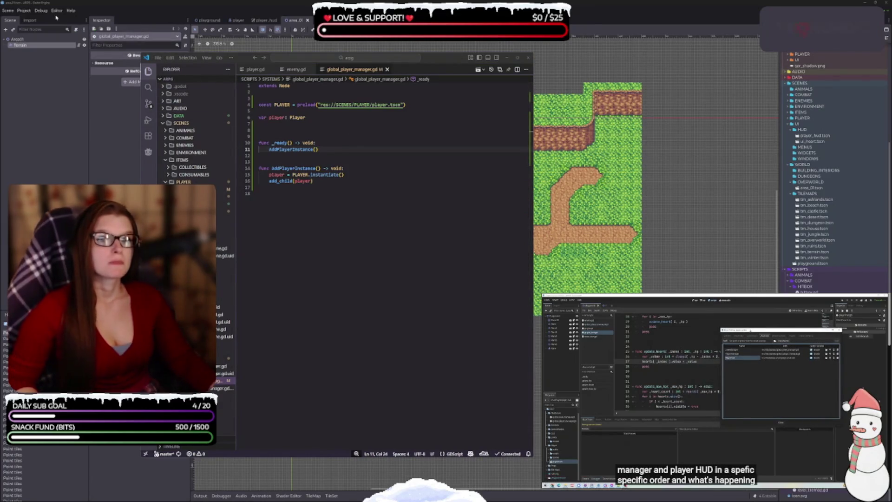
click(56, 11)
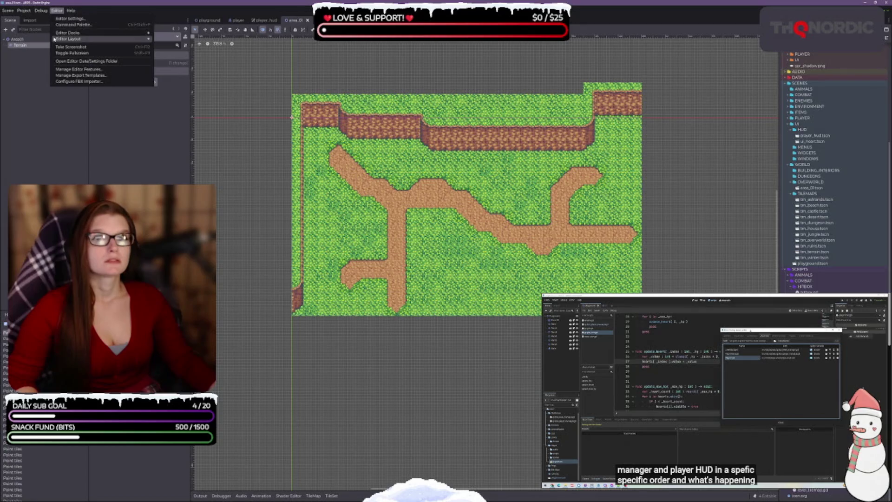
- In Project Settings > Autoload, move PlayerHud above PlayerManager, then close the dialog
click(71, 10)
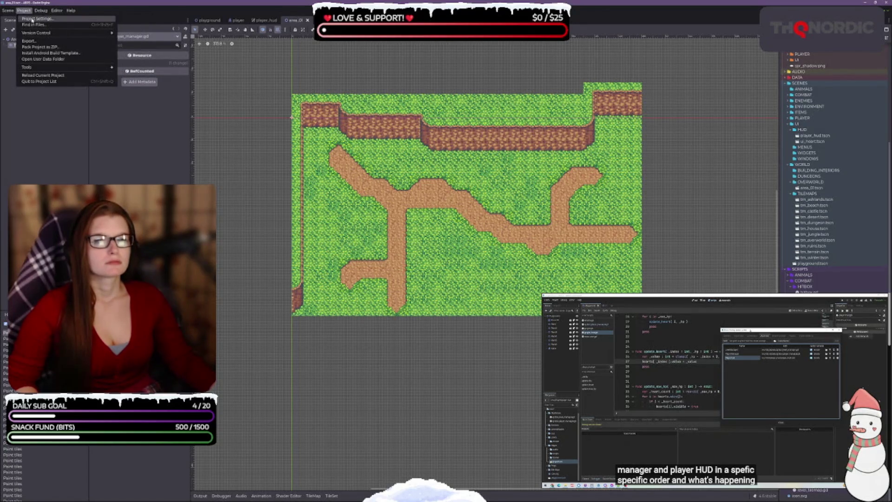
click(32, 19)
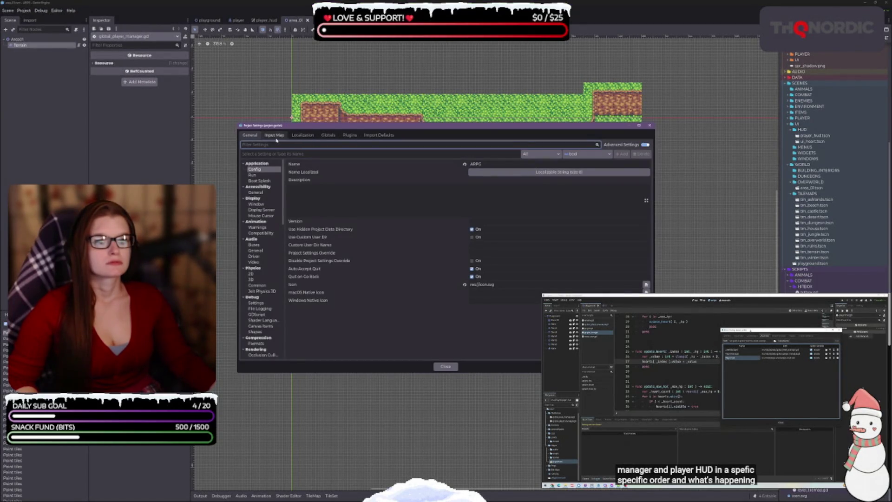
click(327, 136)
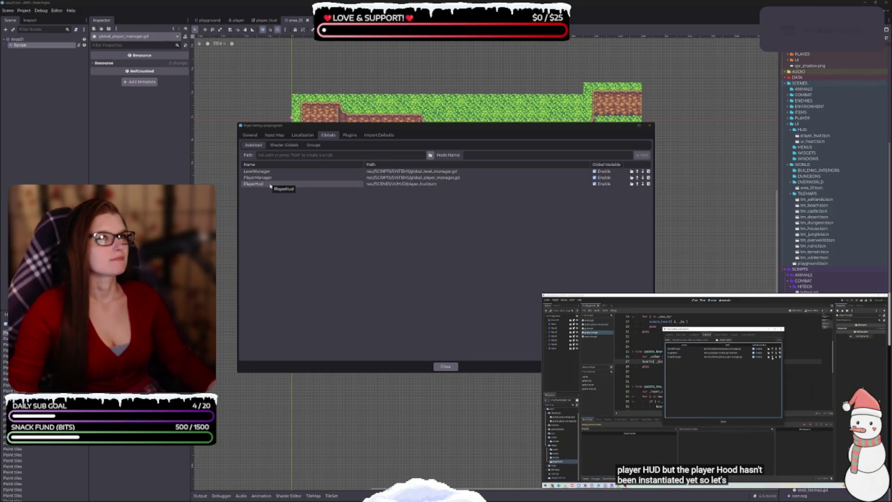
click(421, 177)
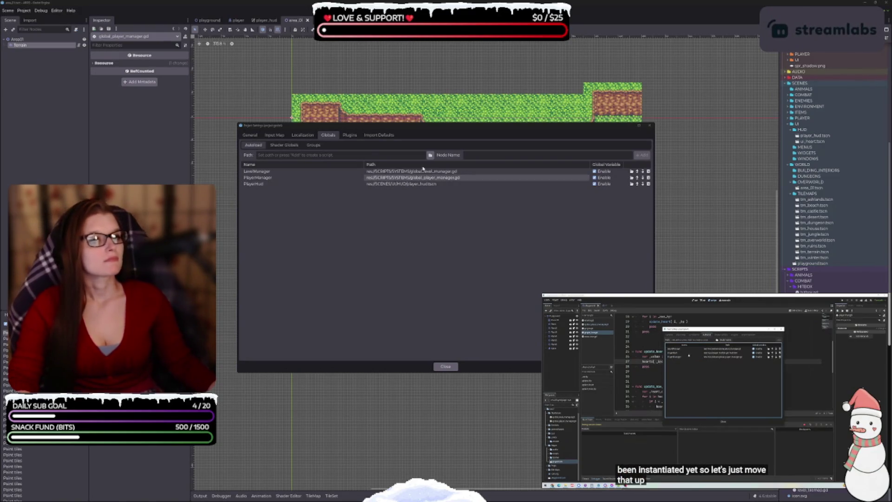
click(637, 184)
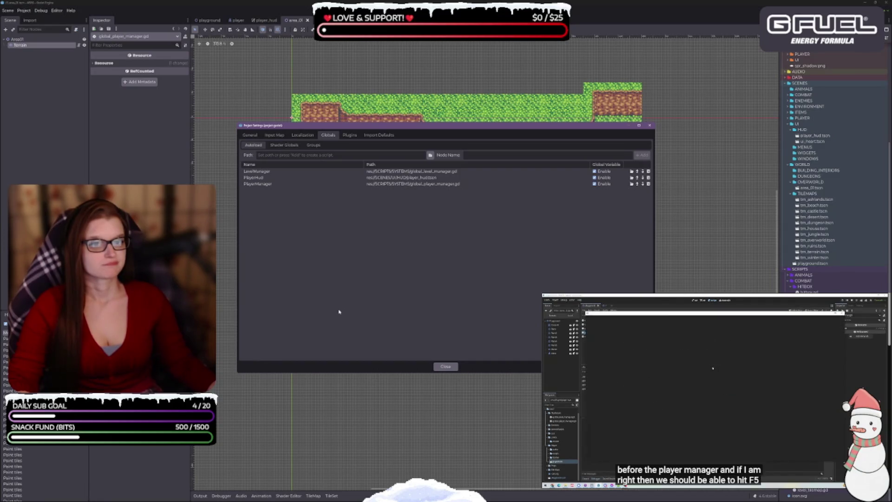
click(445, 366)
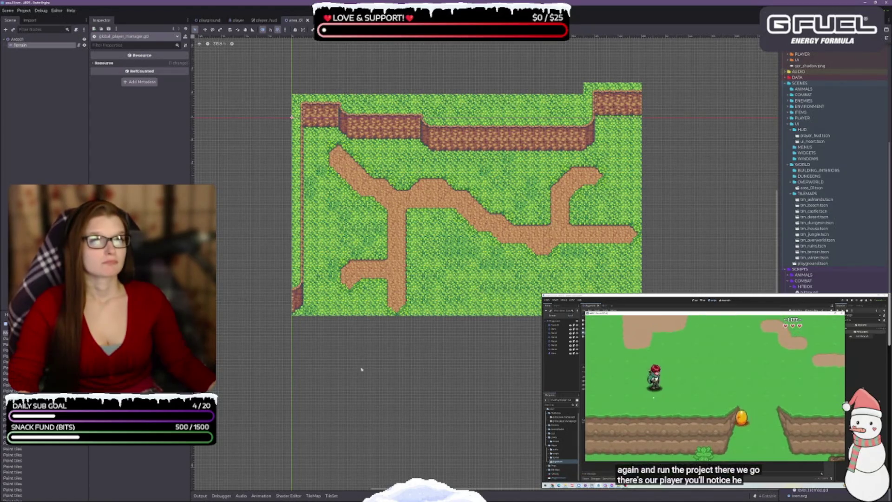
drag(504, 361, 470, 398)
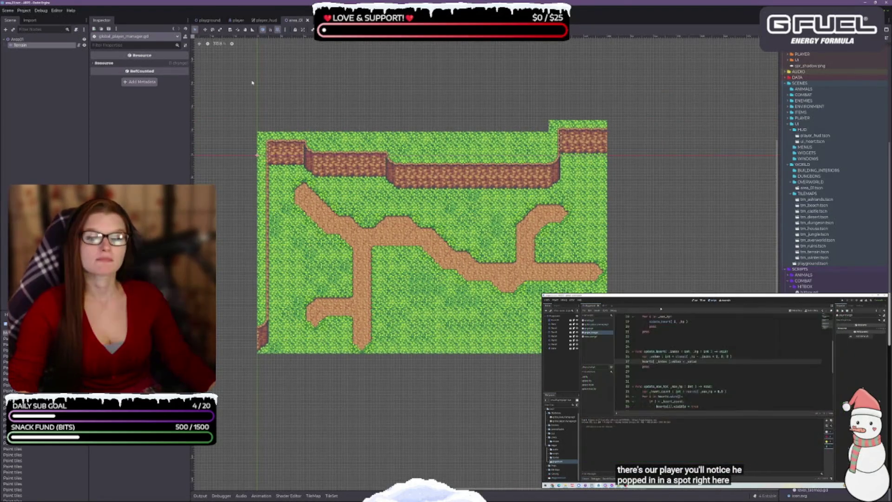
mouse_move(470, 398)
mouse_down()
mouse_move(466, 345)
mouse_move(480, 338)
mouse_up()
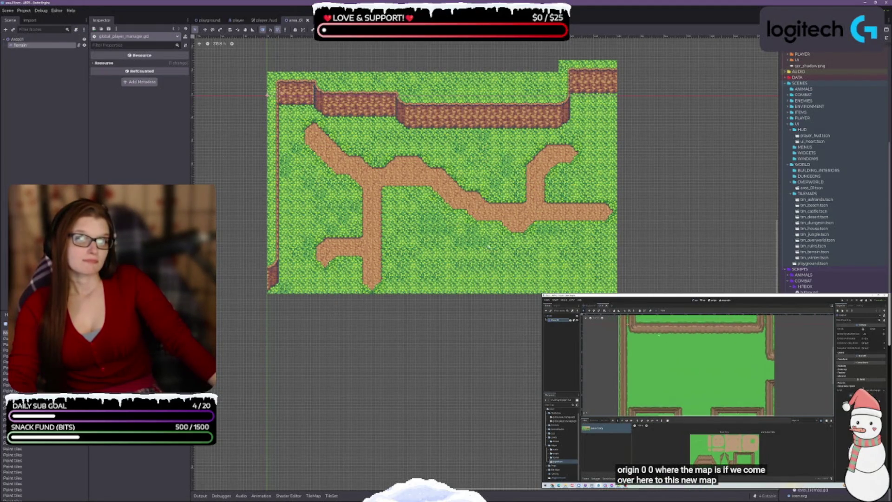
scroll(472, 229, down, 1)
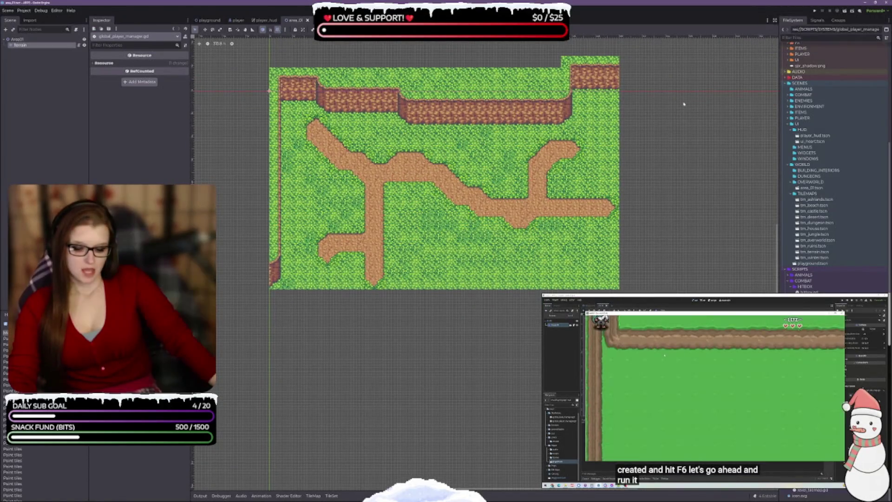
key(F6)
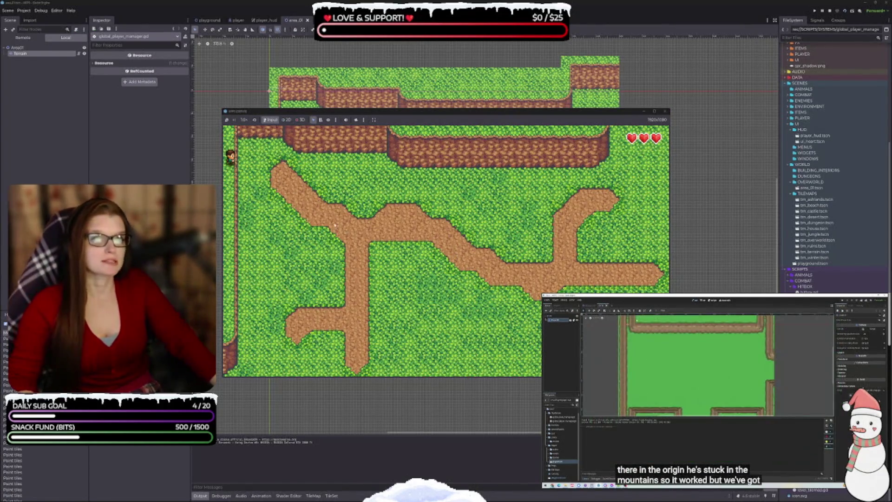
key(Up)
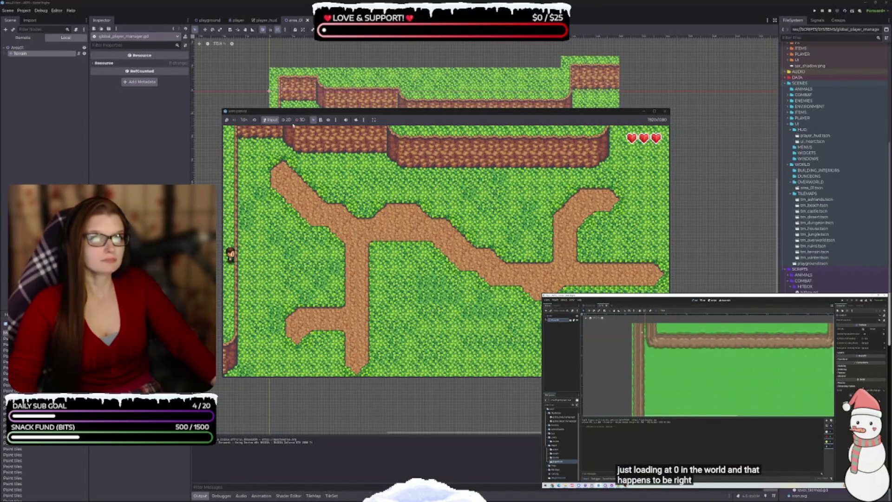
click(665, 112)
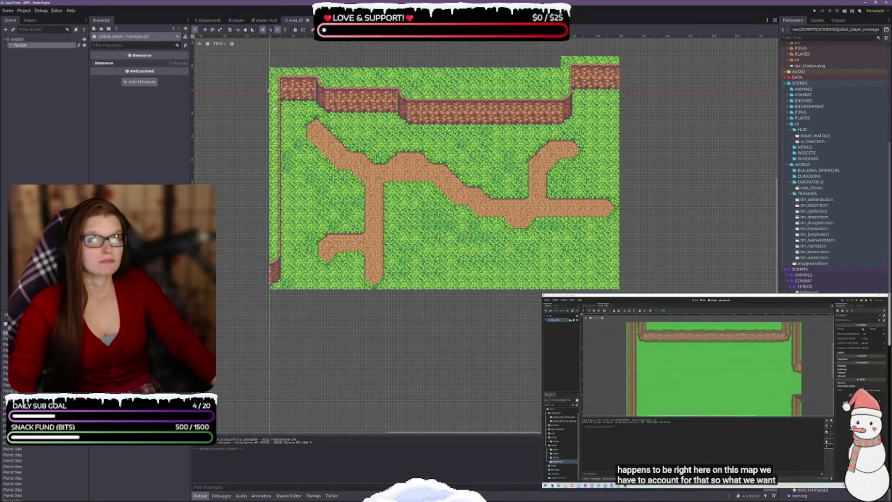
- Hide the output log and expand the SCENES/PLAYER folder so player.tscn is listed
drag(588, 209, 561, 220)
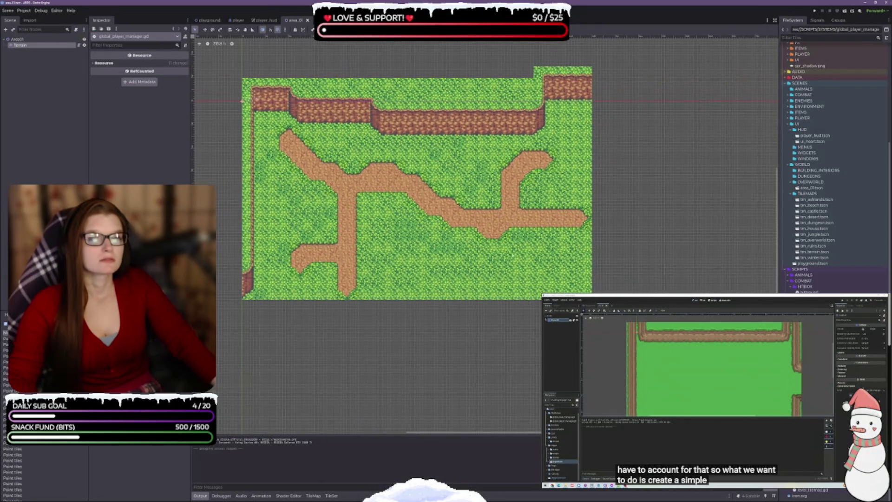
click(199, 496)
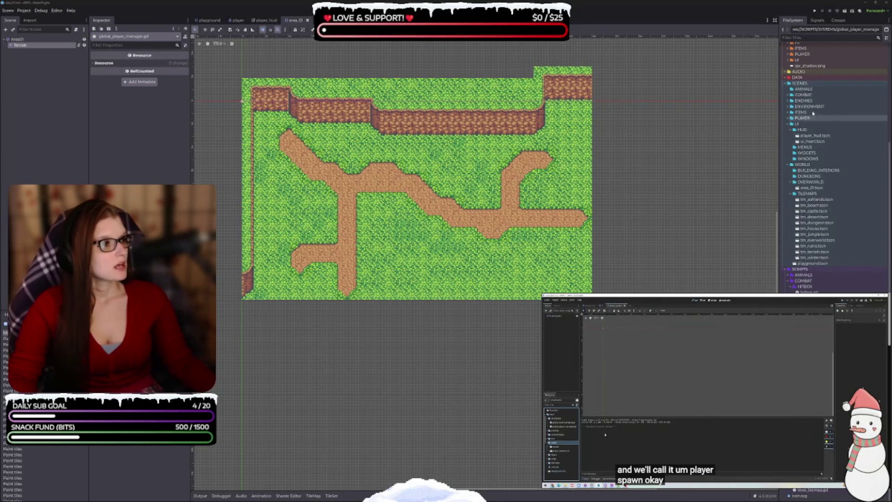
click(789, 118)
click(789, 129)
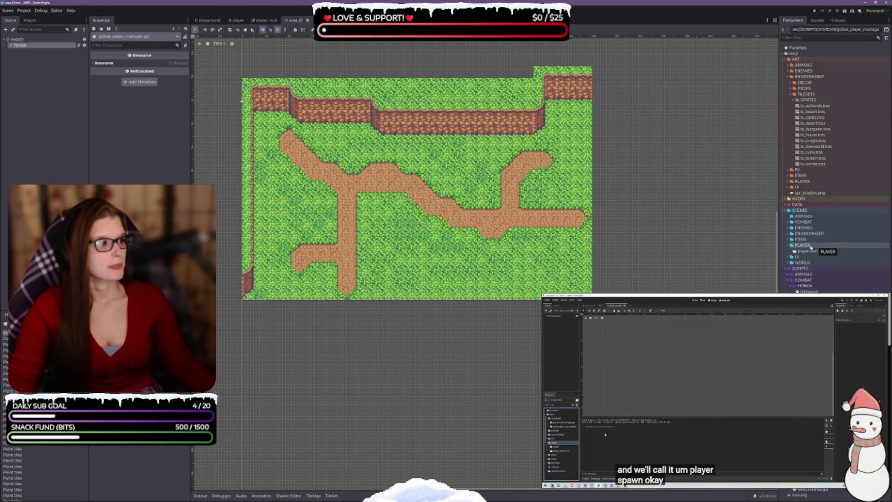
right_click(808, 246)
- Create a new player_spawn scene with a PlayerSpawn 2D root in the PLAYER folder
mouse_move(823, 250)
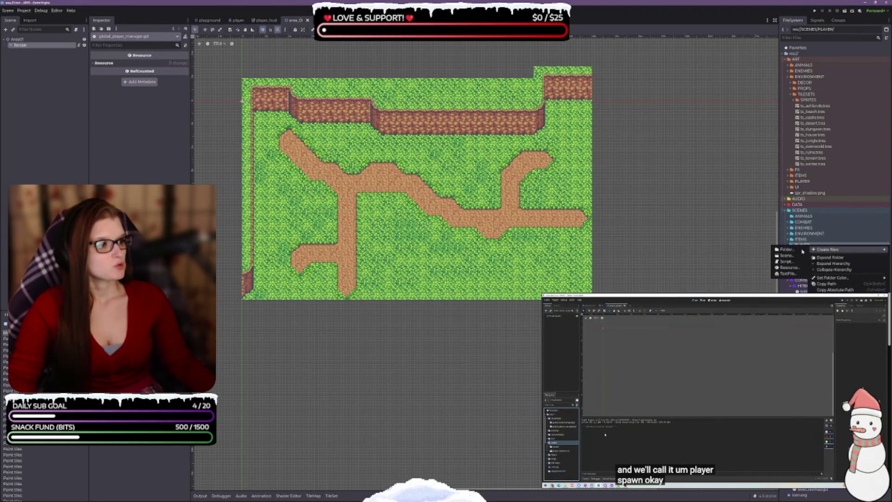
click(786, 256)
text(player_spawn)
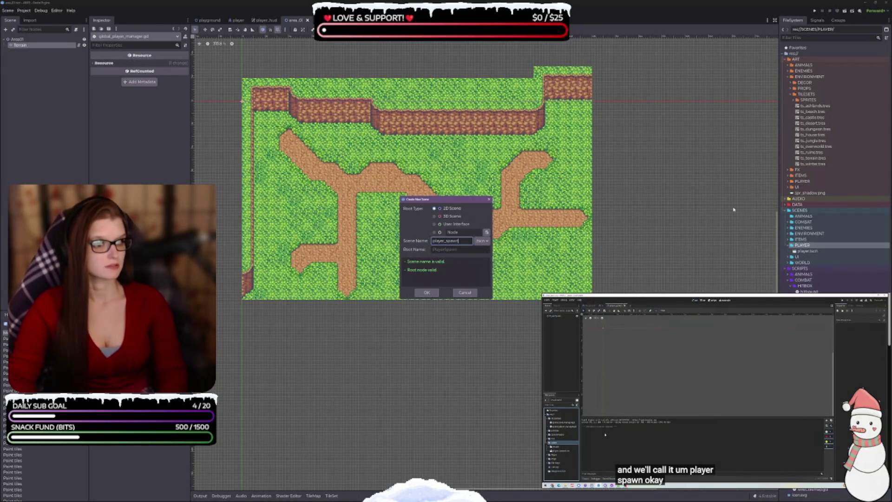
key(Return)
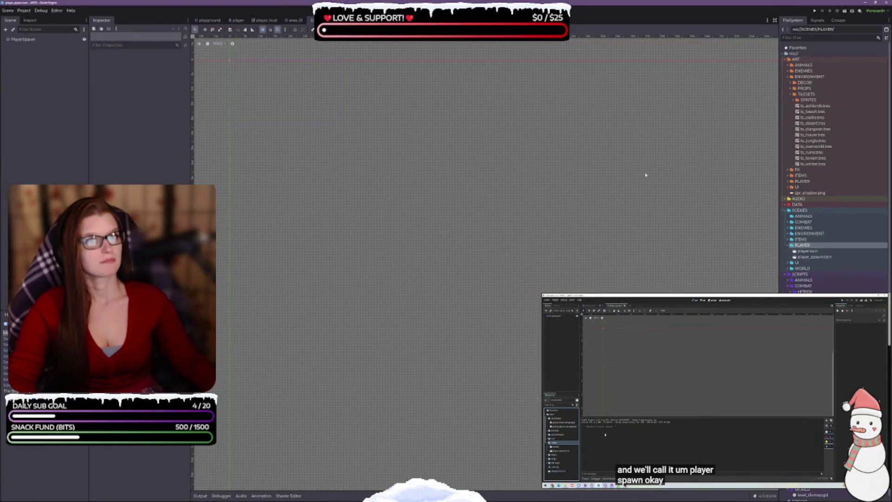
- Add a Sprite2D child node under the PlayerSpawn root
mouse_move(638, 359)
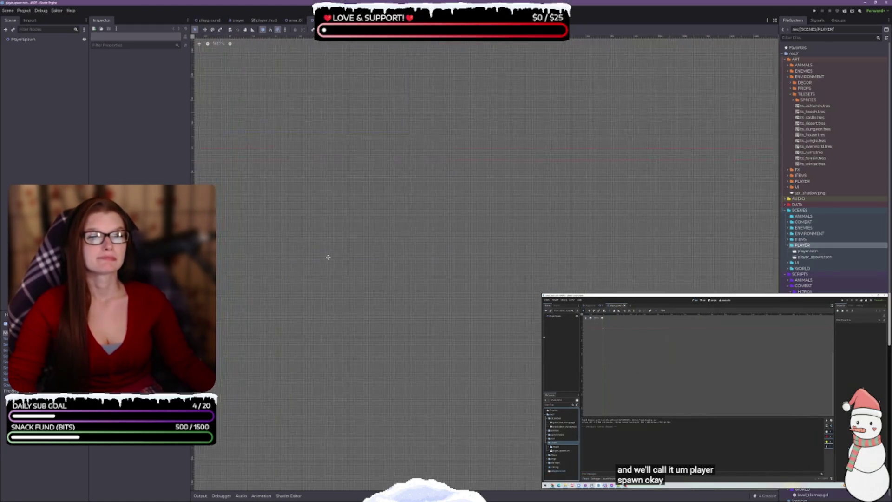
scroll(308, 205, up, 3)
scroll(389, 211, up, 2)
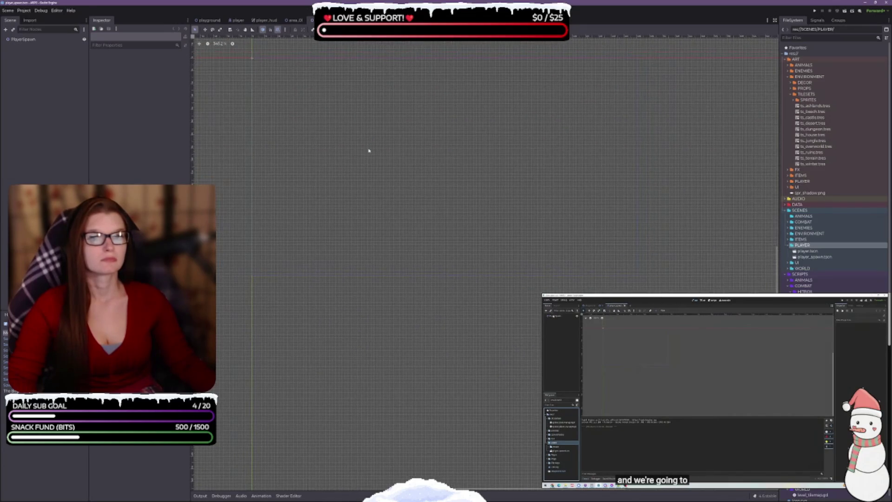
click(23, 39)
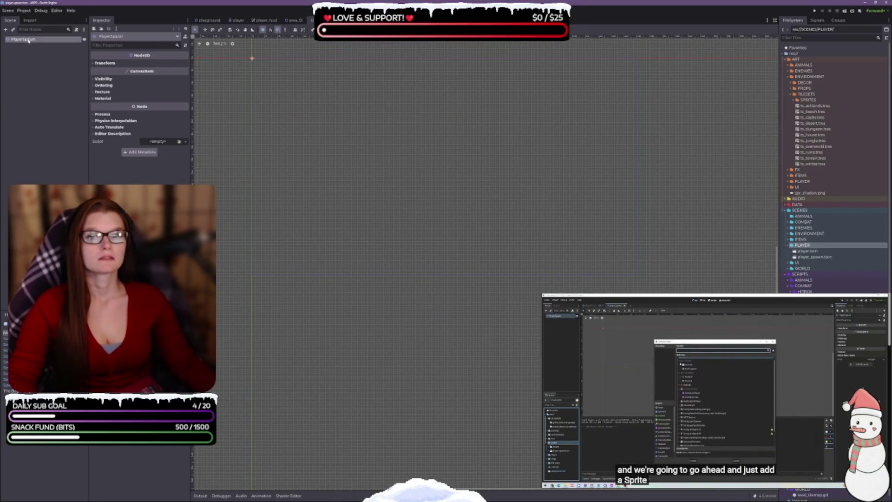
right_click(29, 41)
click(40, 44)
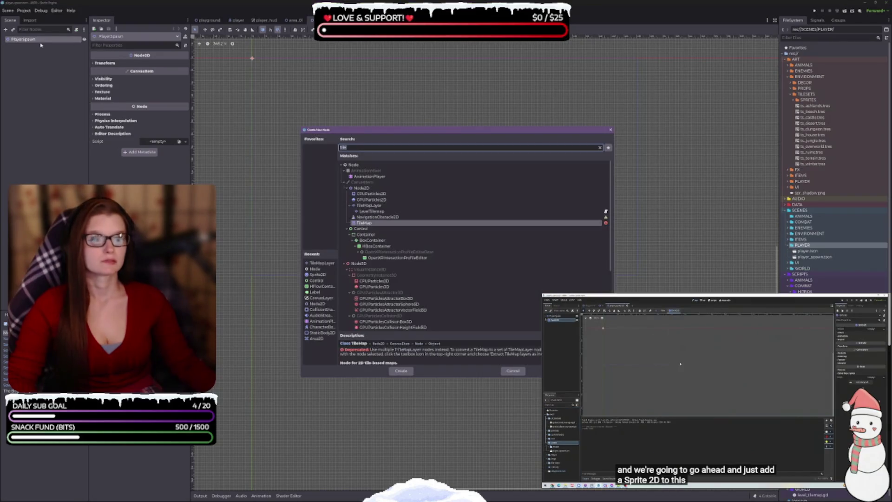
text(spri)
key(Return)
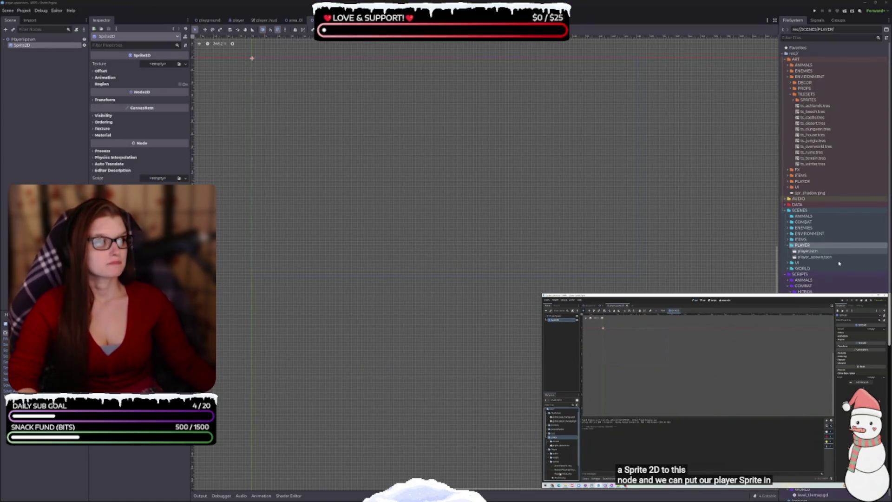
- Assign human_worker_cyan.png from ART/PLAYER as the Sprite2D's texture
click(785, 60)
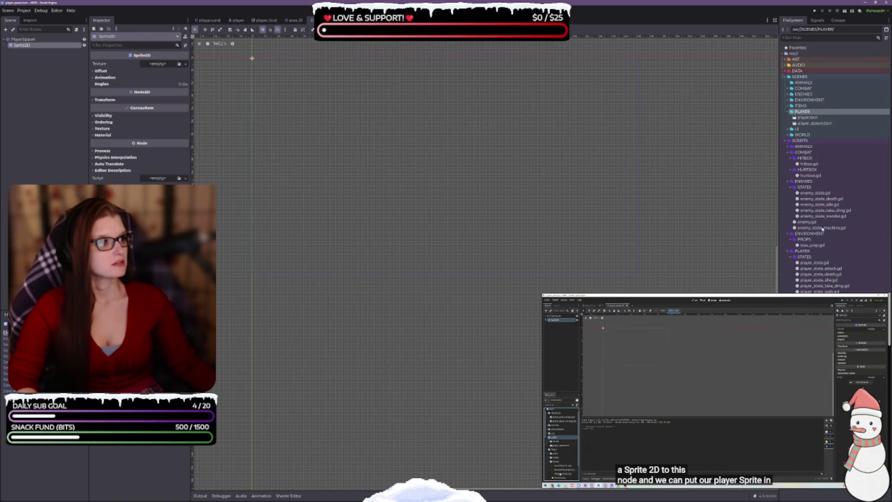
click(788, 59)
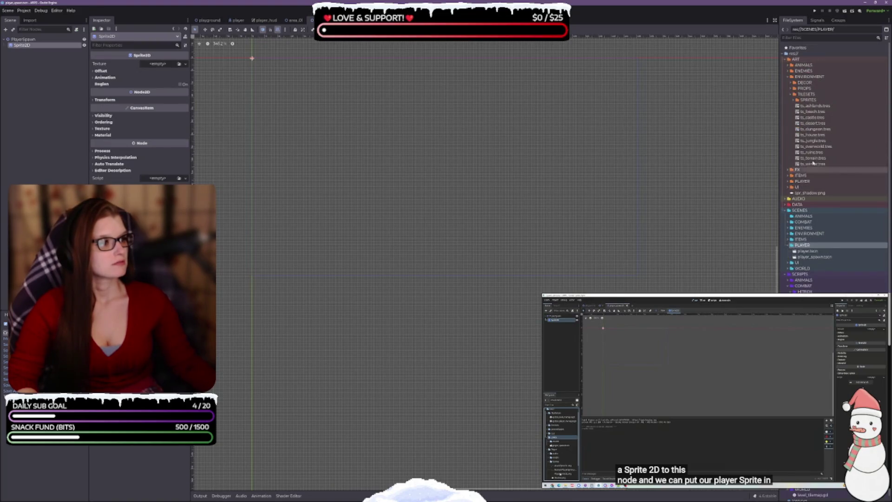
click(793, 101)
click(789, 107)
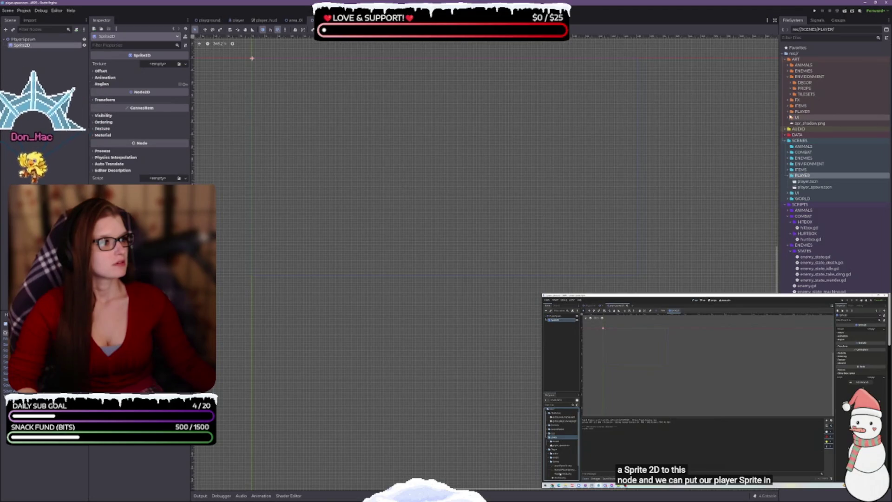
click(789, 107)
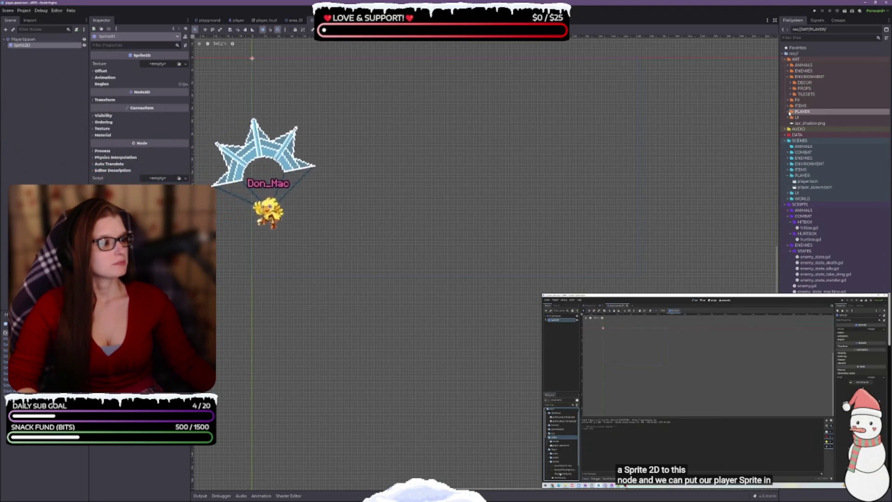
click(789, 112)
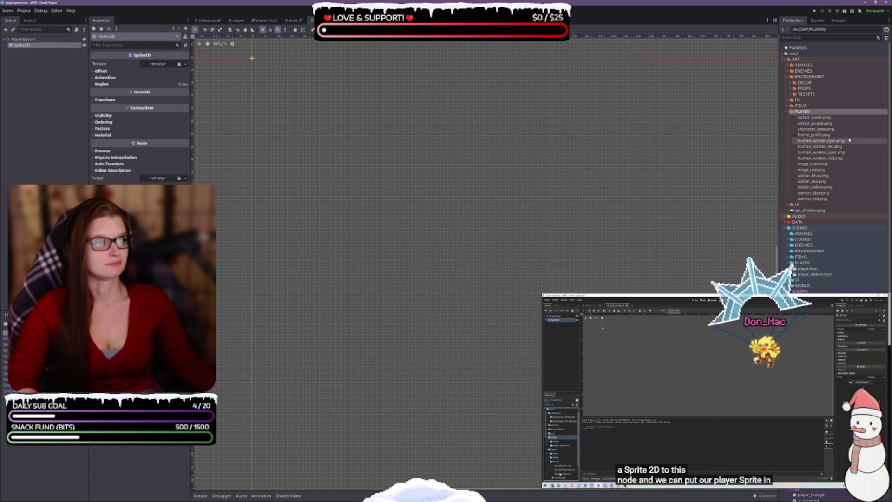
click(847, 154)
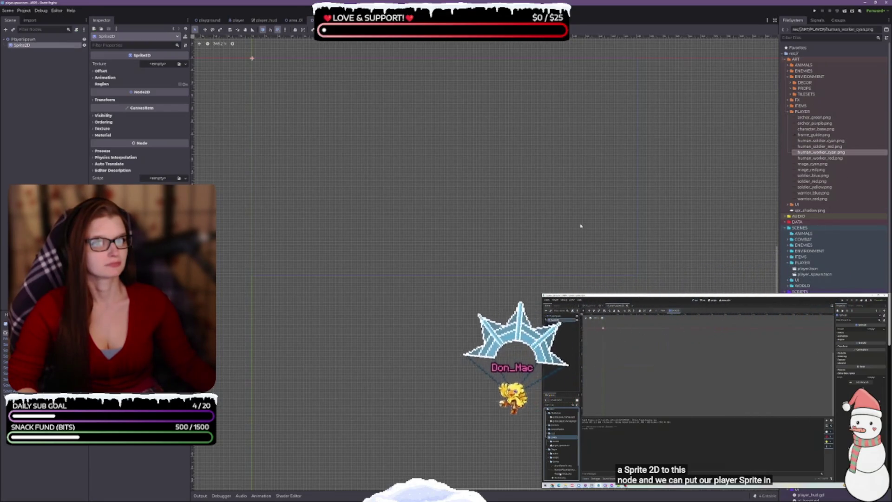
mouse_move(820, 153)
mouse_down()
mouse_move(659, 156)
mouse_move(195, 106)
mouse_move(159, 67)
mouse_move(300, 207)
mouse_up()
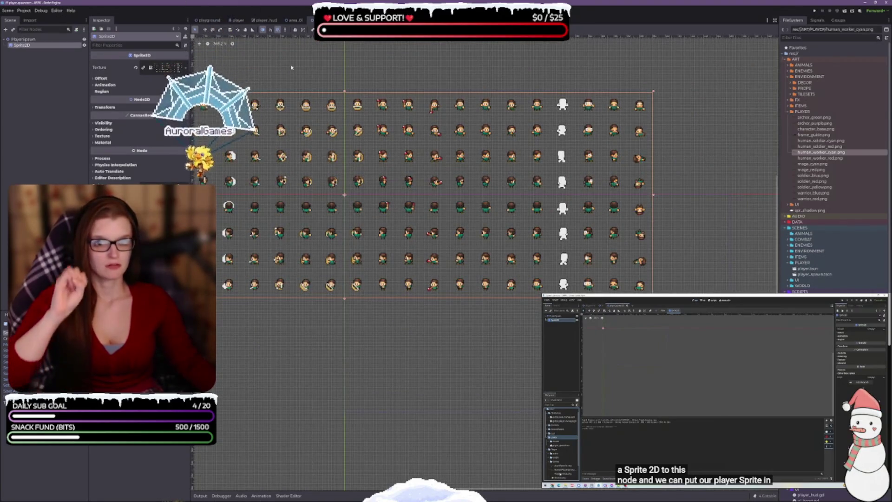
- Pan over the sprite sheet to view it, then switch to the player scene tab
mouse_move(721, 453)
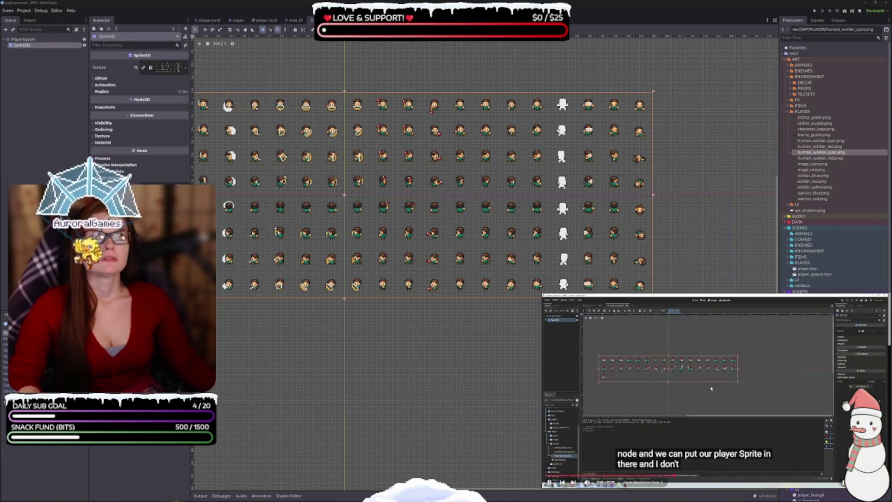
drag(397, 222, 566, 233)
scroll(566, 234, down, 6)
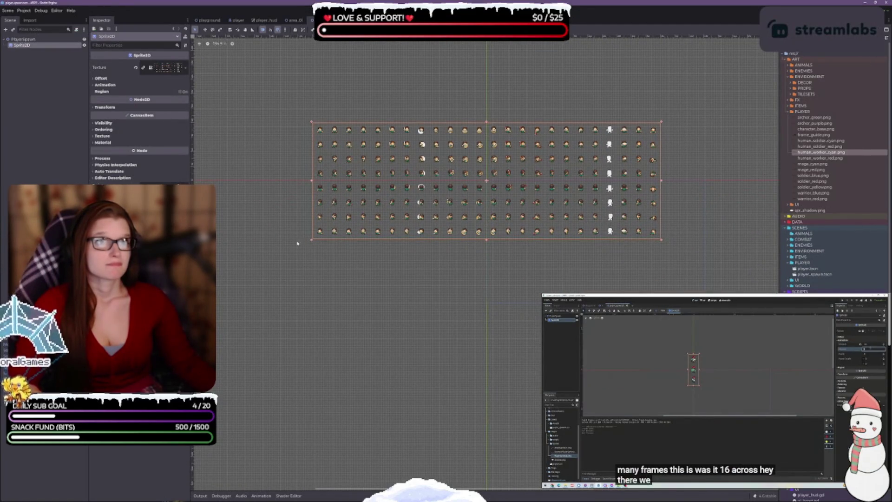
mouse_move(723, 373)
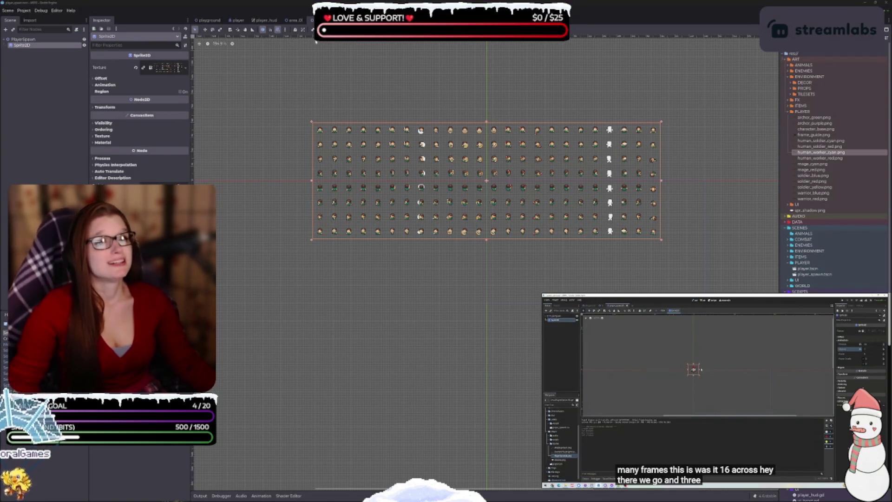
mouse_move(212, 20)
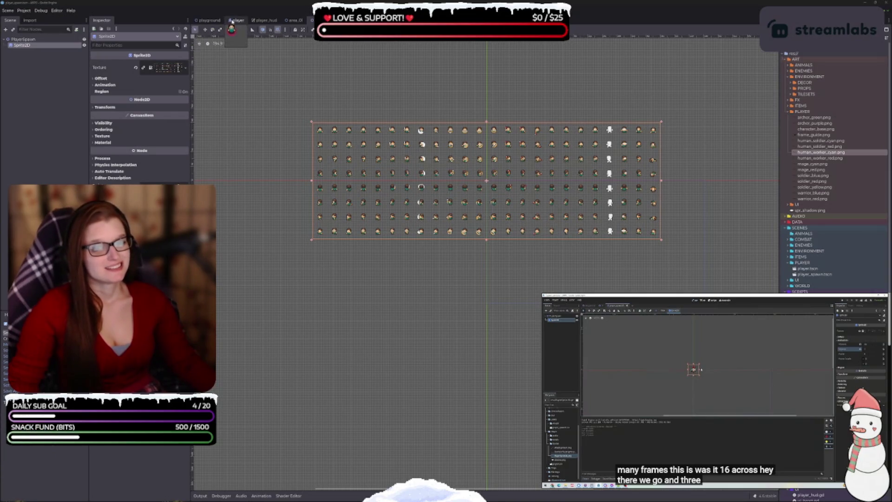
click(233, 21)
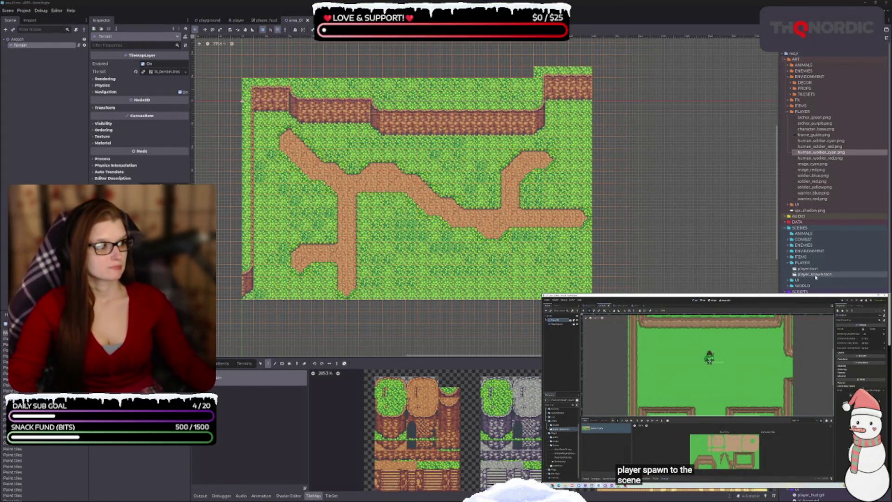
- Instance player_spawn.tscn into the area_01 map's scene tree
drag(815, 277, 376, 254)
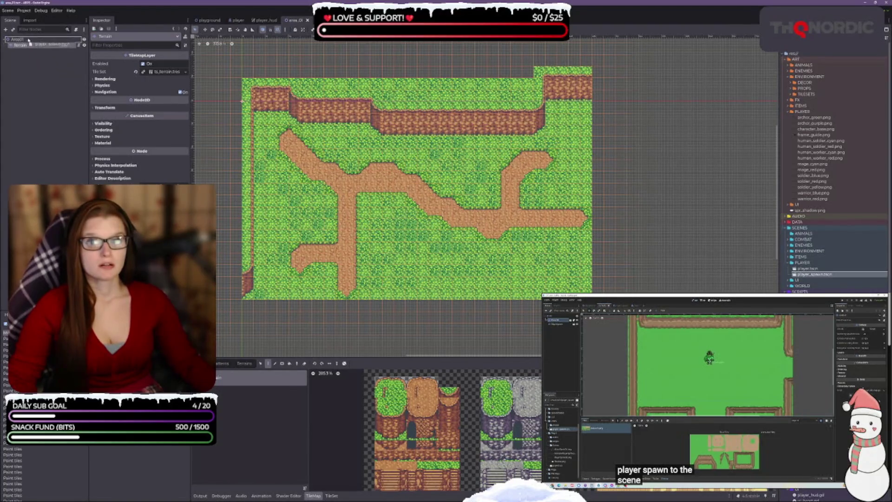
drag(30, 42, 29, 42)
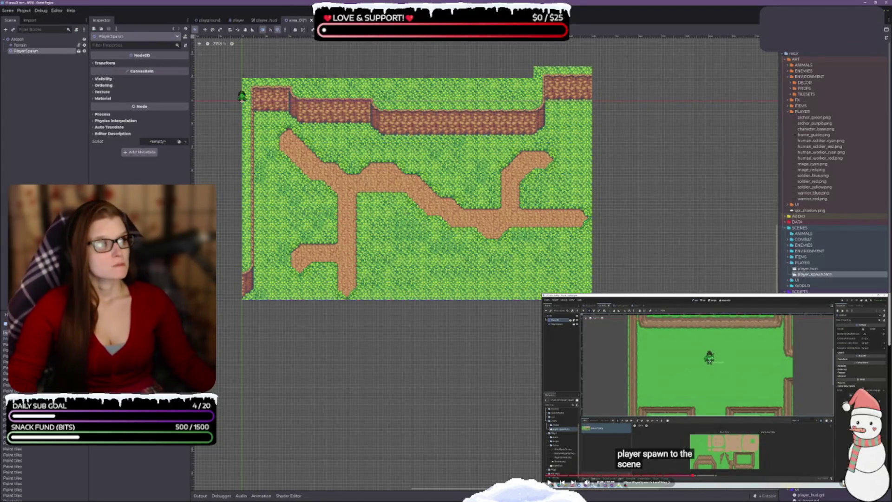
click(786, 60)
click(671, 439)
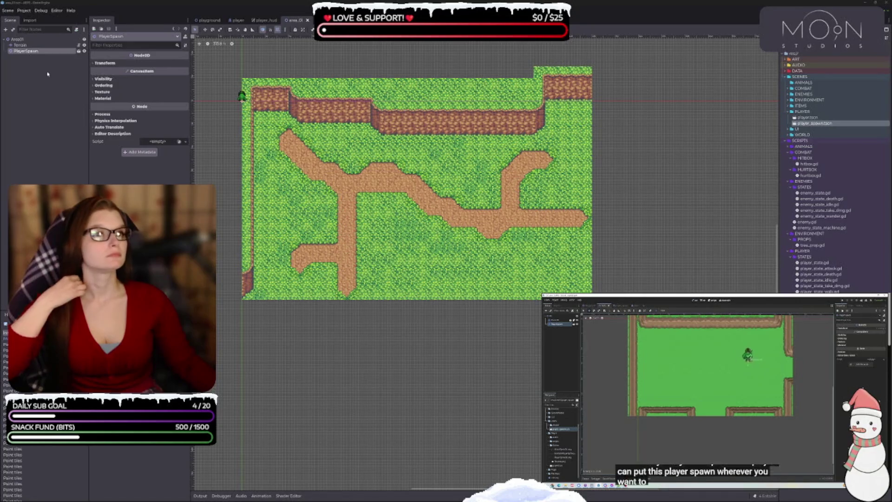
- Move the PlayerSpawn onto the dirt path's top-left end, then reopen the player_spawn scene
scroll(264, 110, up, 3)
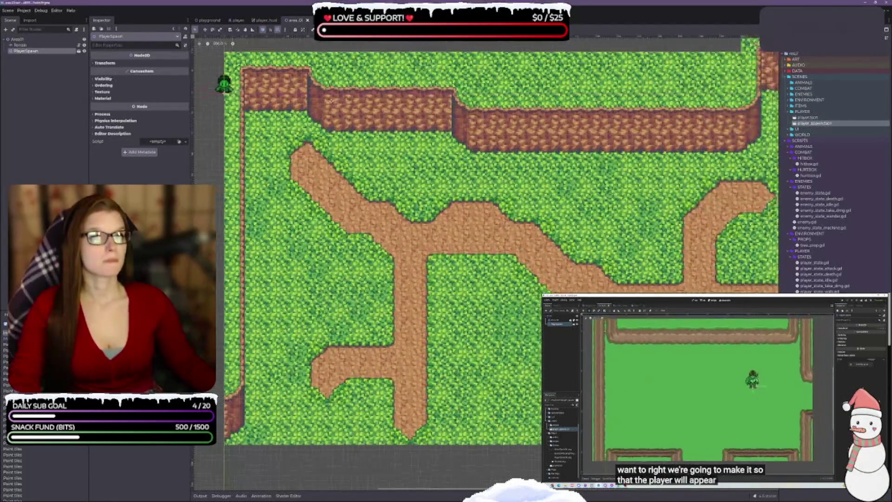
scroll(331, 101, up, 1)
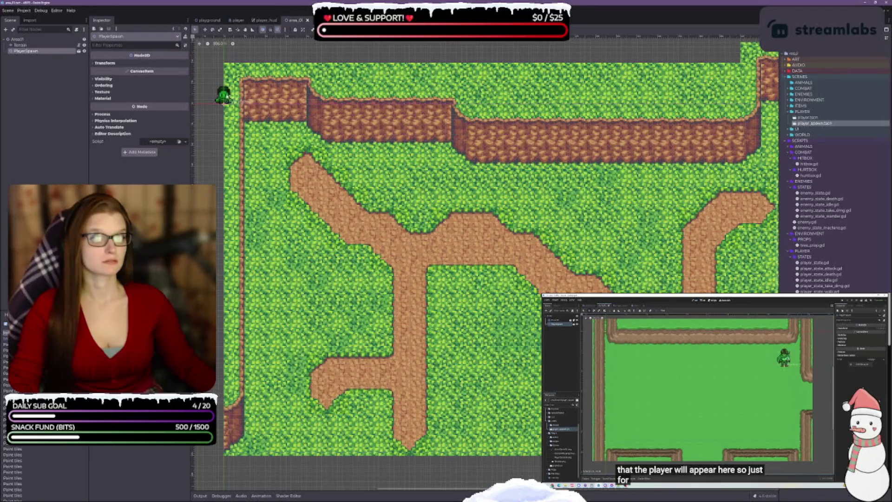
drag(308, 166, 336, 178)
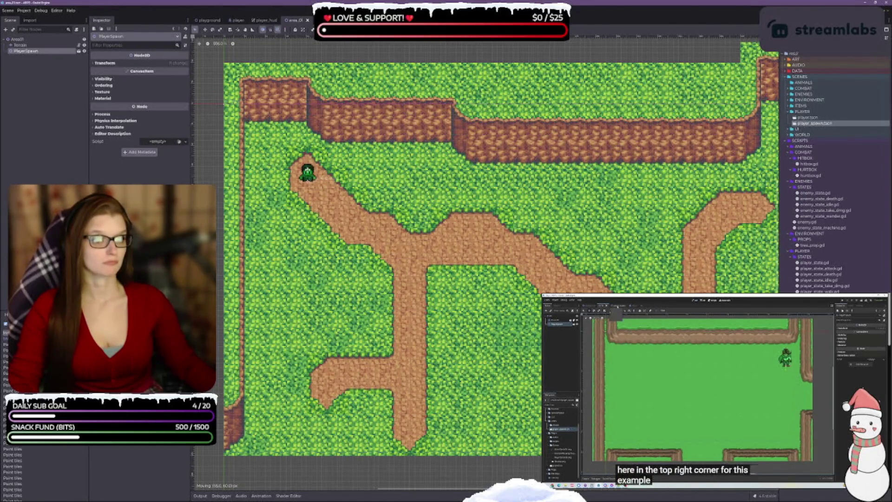
scroll(309, 180, up, 8)
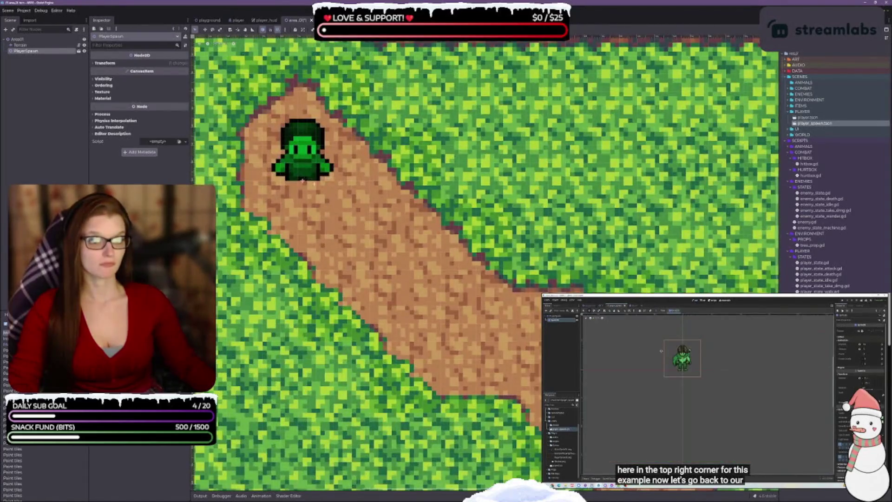
drag(309, 180, 304, 179)
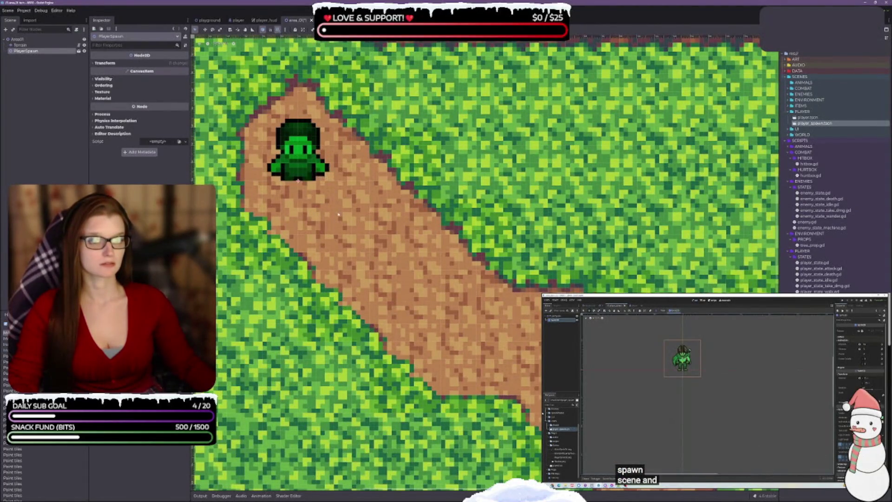
scroll(334, 221, down, 8)
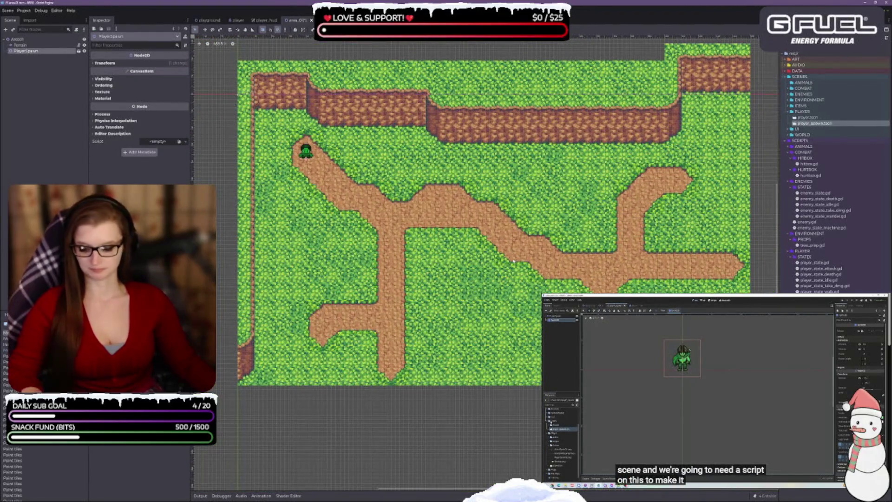
click(79, 50)
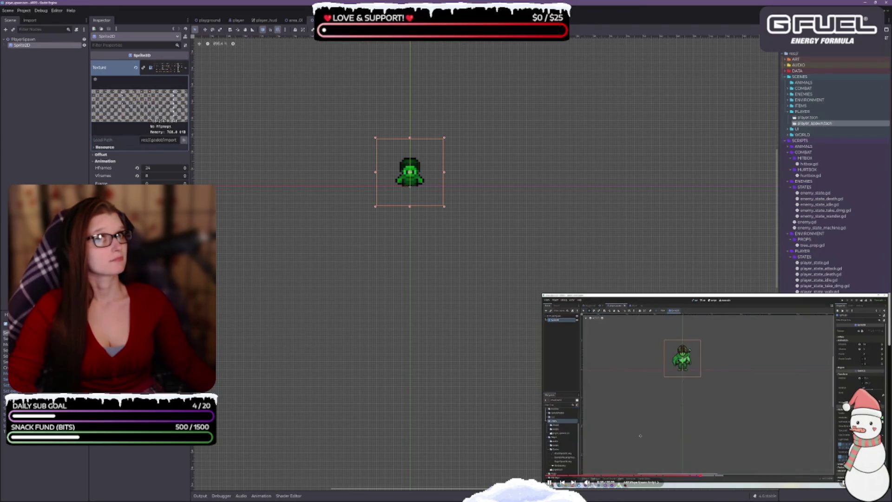
- Create a new script named player_spawn.gd in the SCRIPTS/PLAYER folder
click(821, 250)
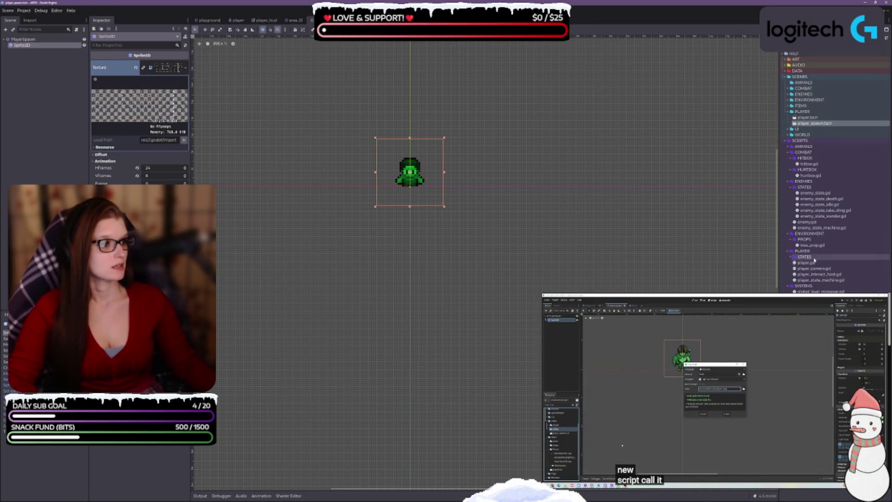
right_click(807, 253)
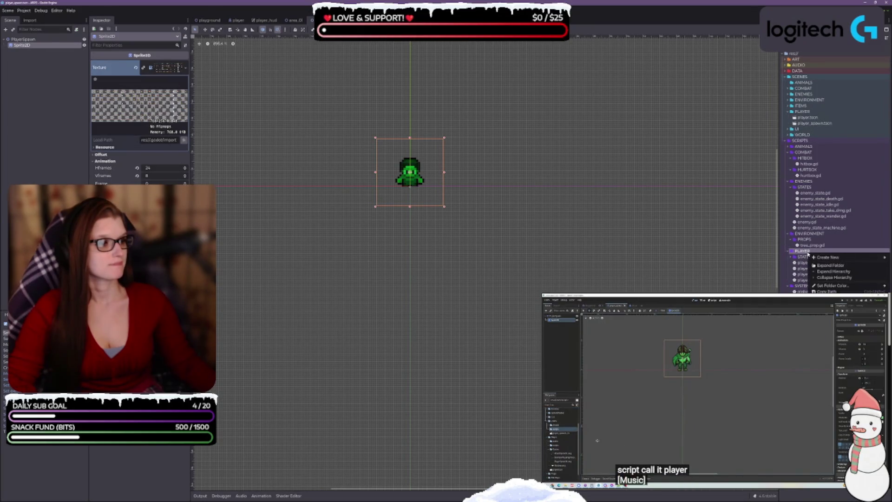
click(787, 269)
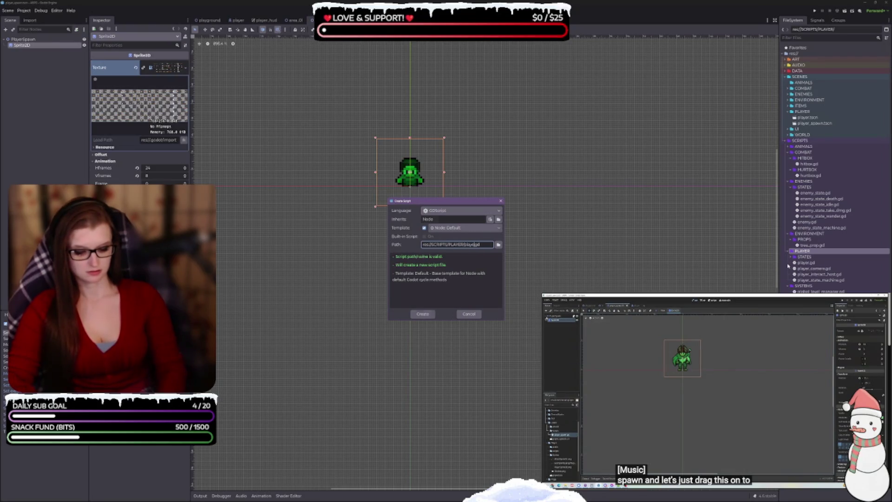
text(_spawn)
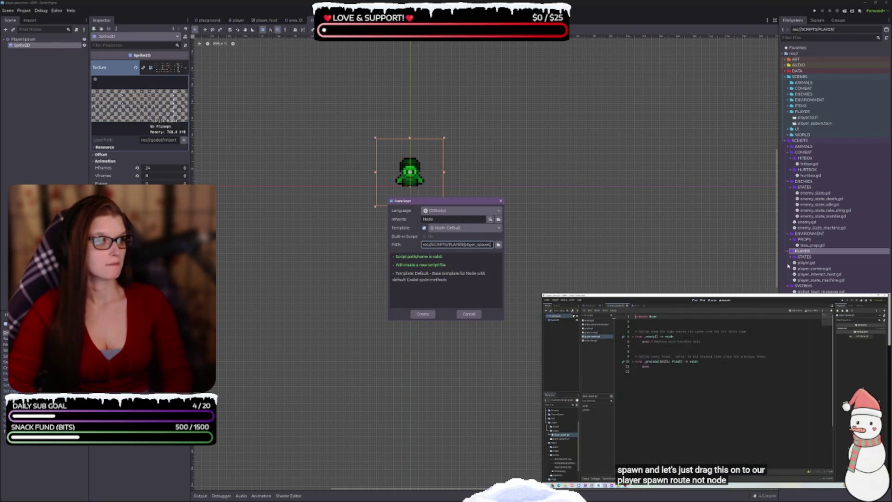
text(.)
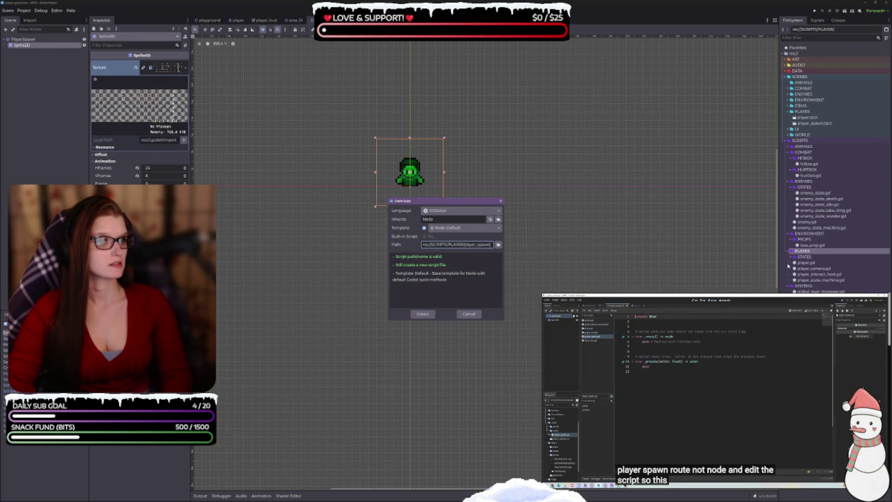
key(Return)
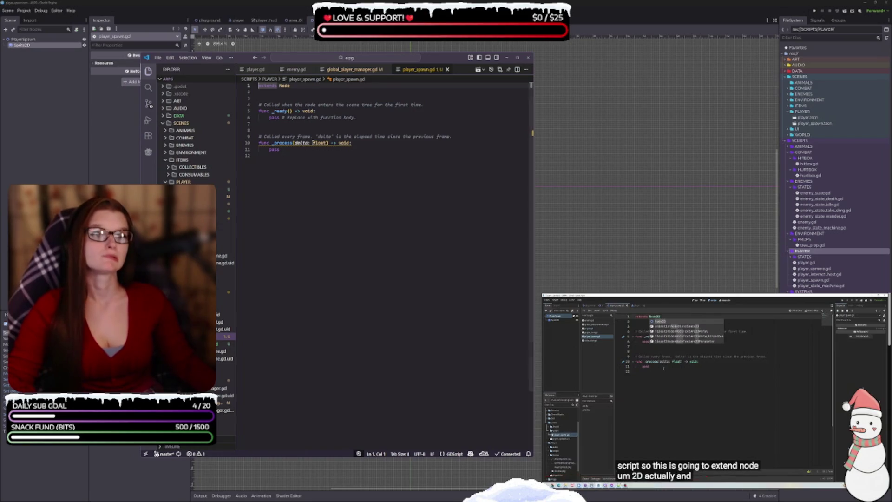
- Make the script extend Node2D and delete the unused _process function and placeholder comment
click(285, 86)
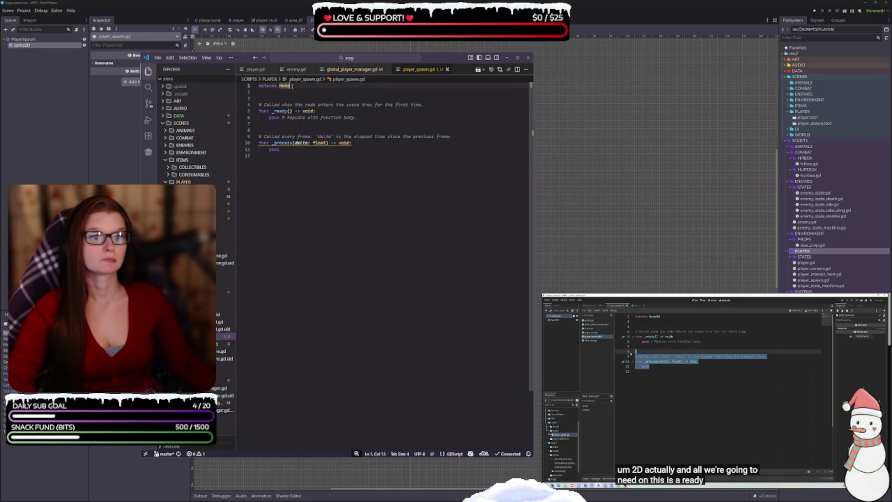
text(2D)
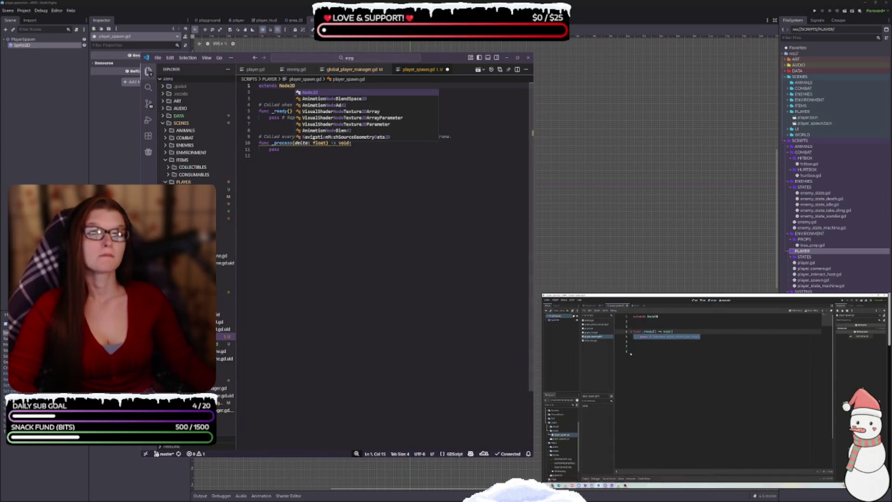
click(714, 390)
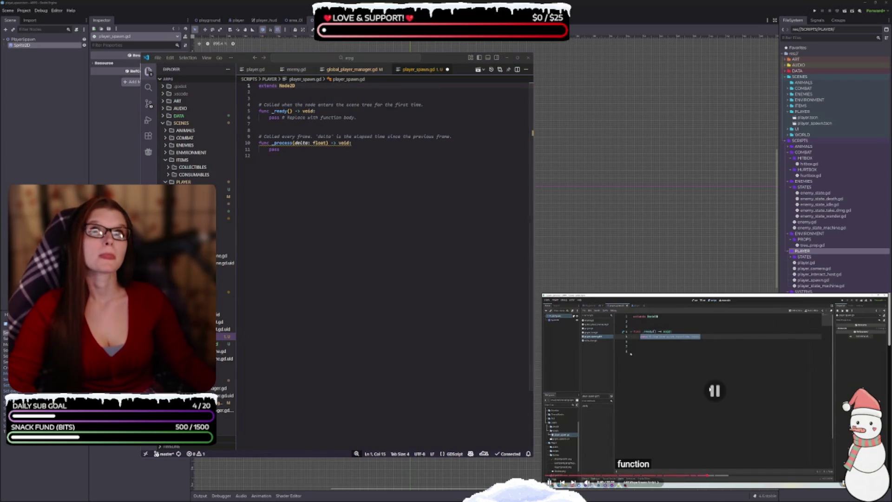
click(360, 118)
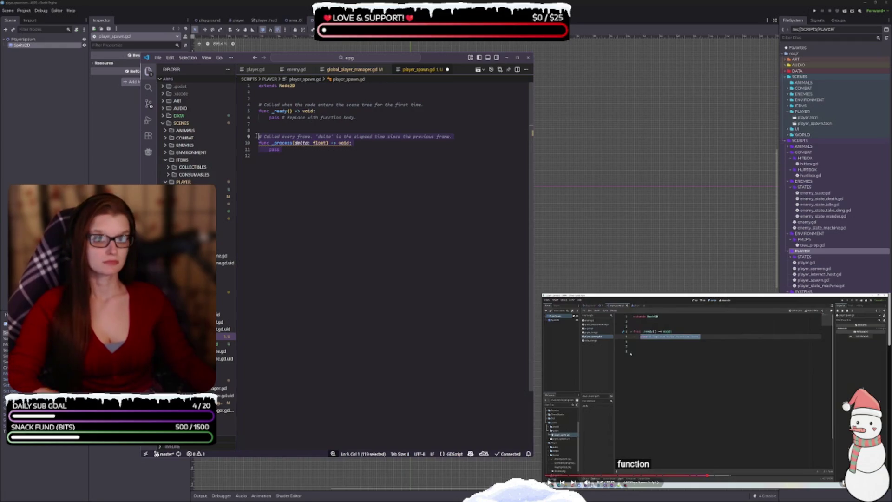
key(BackSpace)
key(BackSpace)
key(BackSpace)
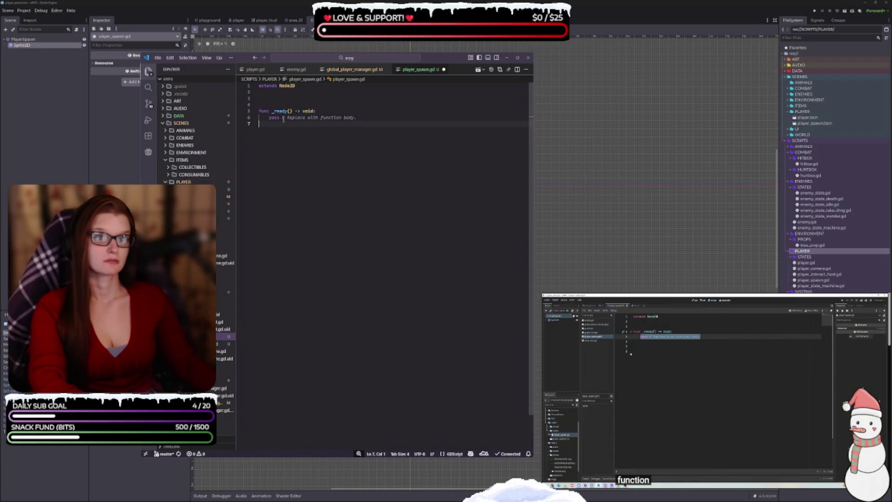
key(BackSpace)
click(336, 114)
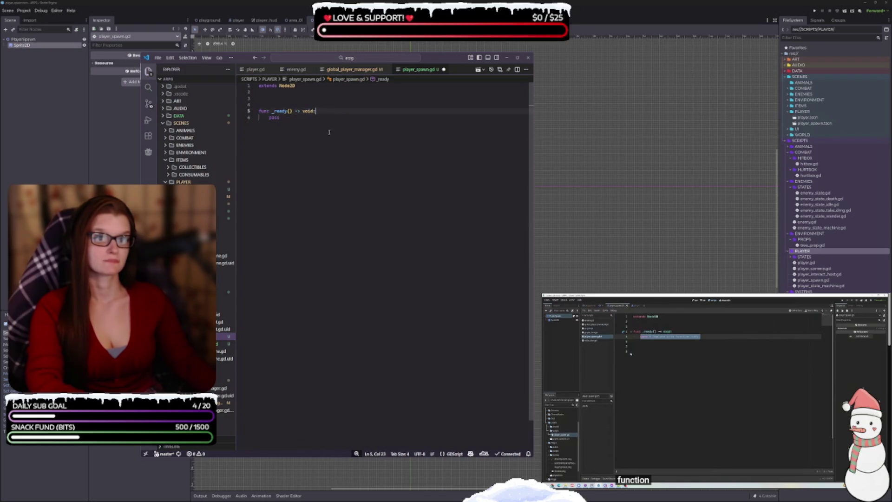
- Set visible = false in _ready, save player_spawn.gd, and widen the editor window
mouse_move(715, 395)
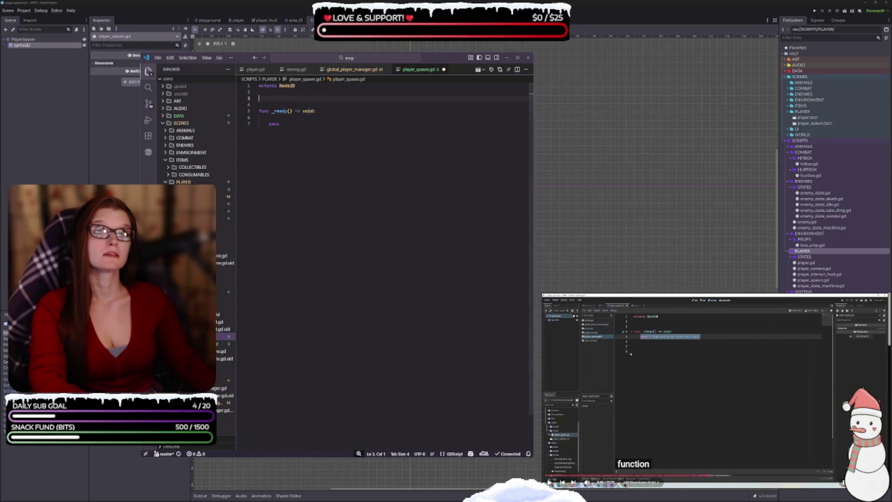
click(686, 374)
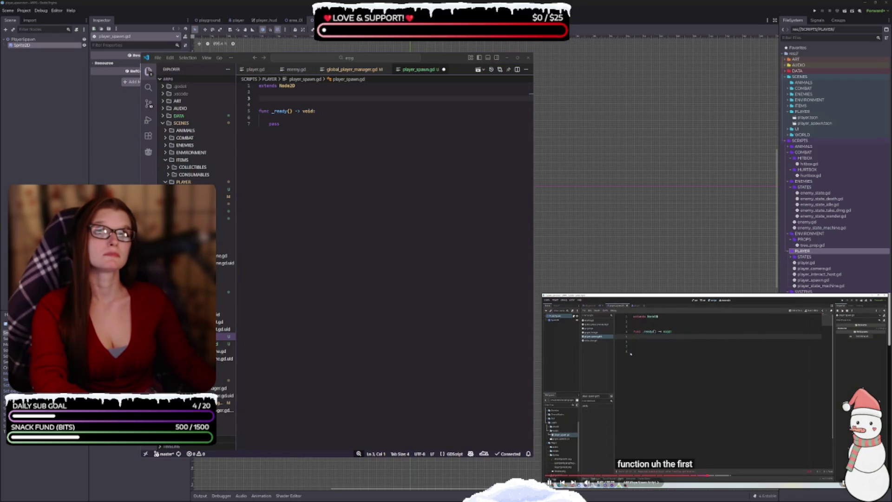
click(278, 99)
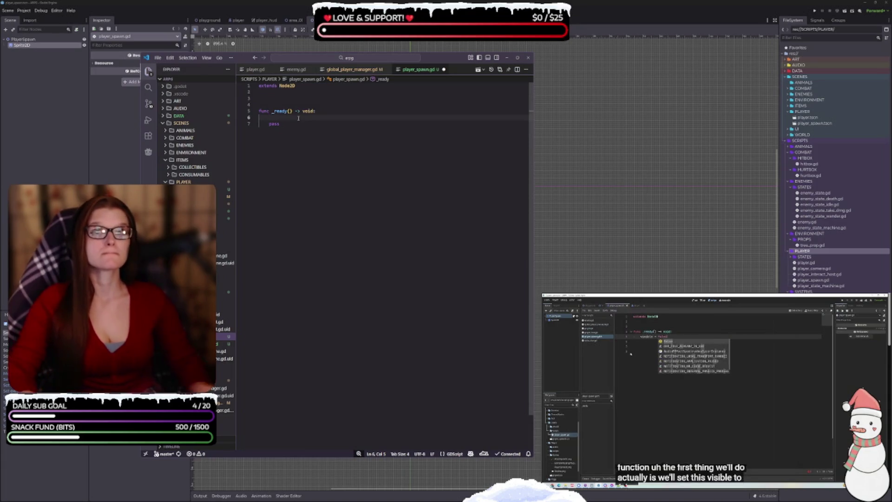
text(visib)
key(Return)
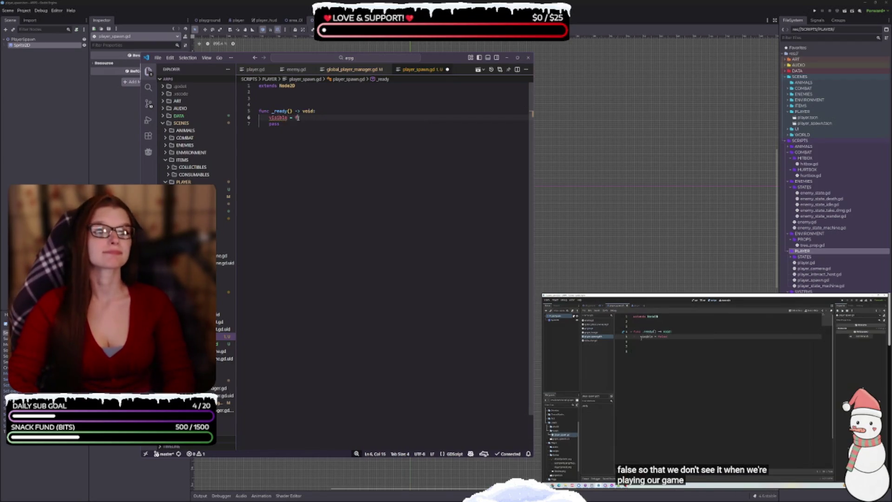
text(false)
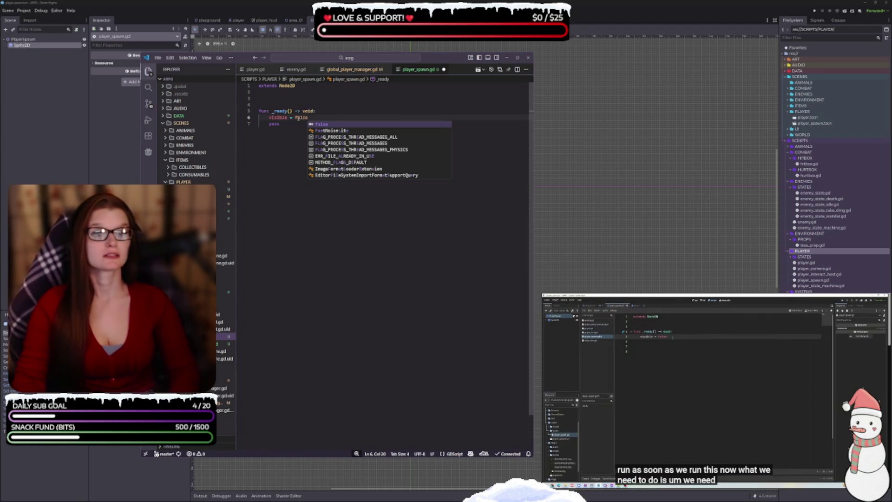
key(Escape)
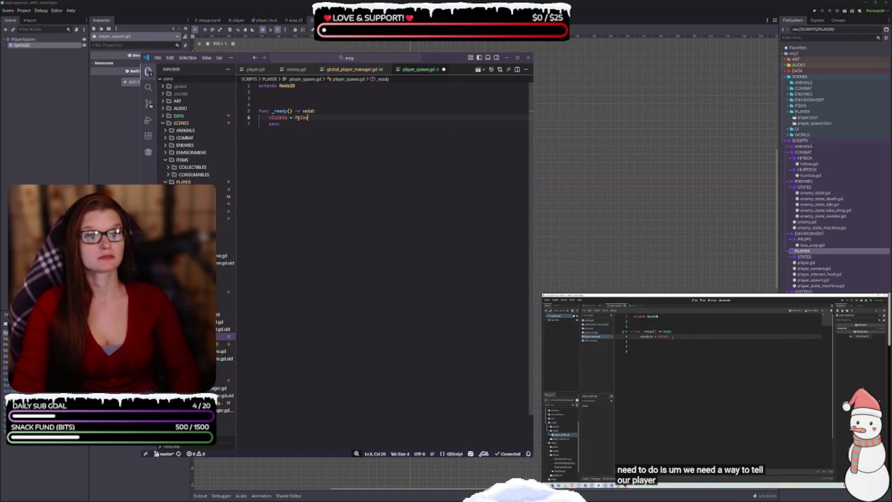
key(ctrl+s)
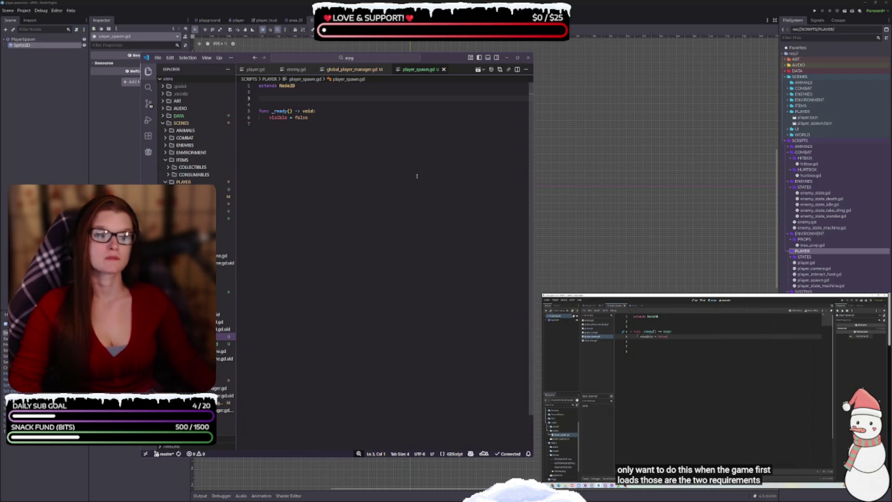
drag(532, 172, 723, 150)
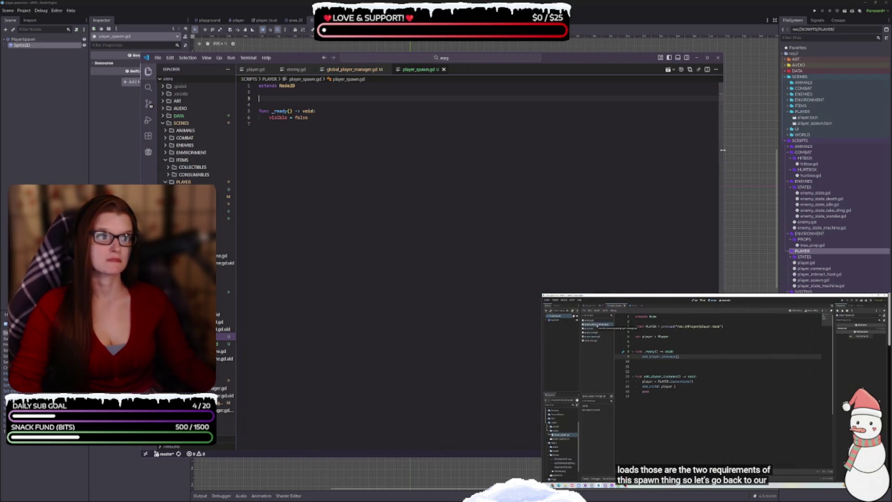
- Open global_player_manager.gd in a right split and add var player_spawned := false on line 7
mouse_move(353, 69)
mouse_down()
mouse_move(442, 258)
mouse_move(704, 151)
mouse_up()
drag(480, 175, 452, 172)
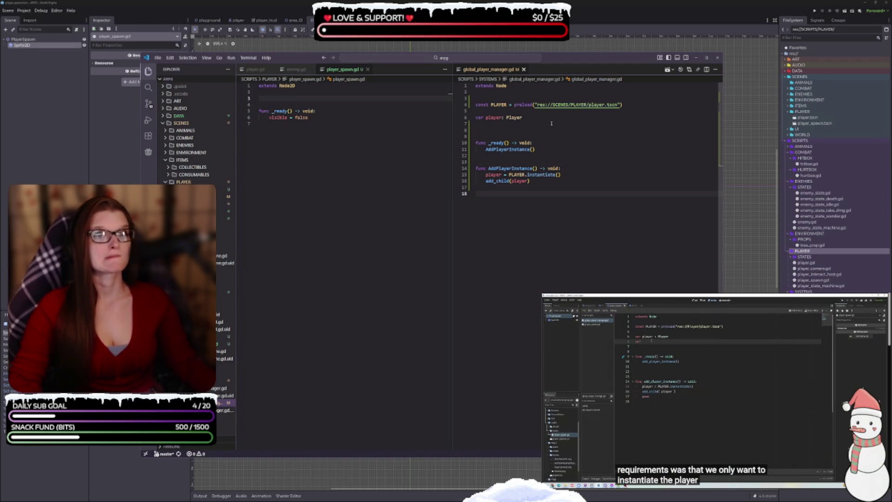
click(502, 122)
text(var )
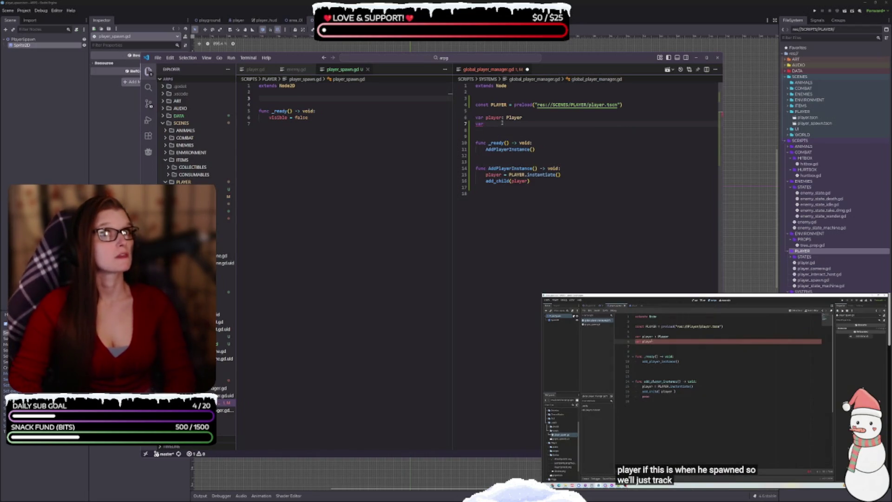
text(player)
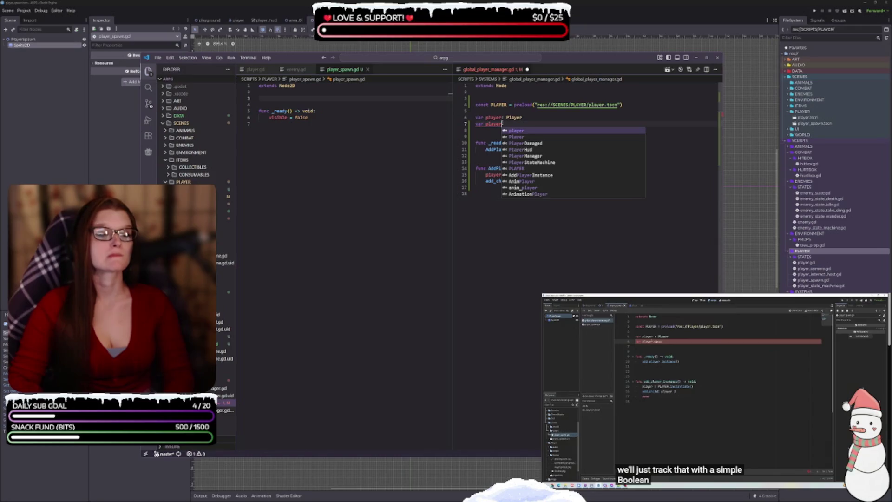
text(_)
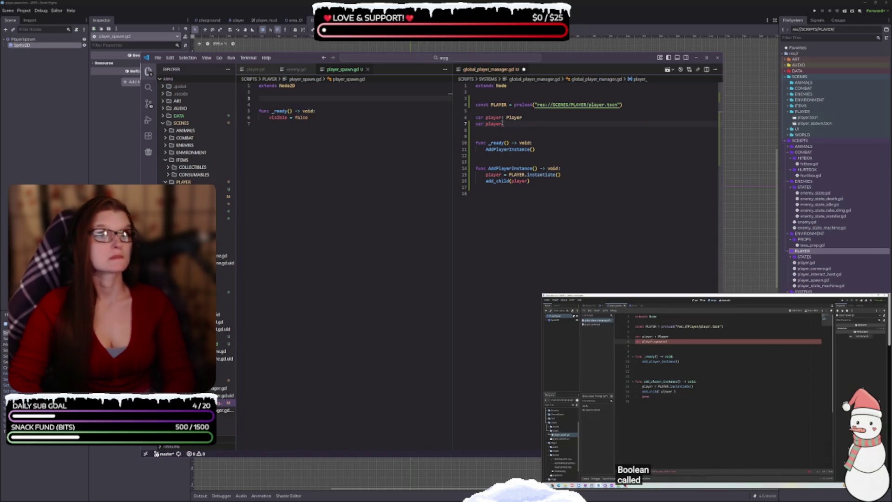
text(spawned)
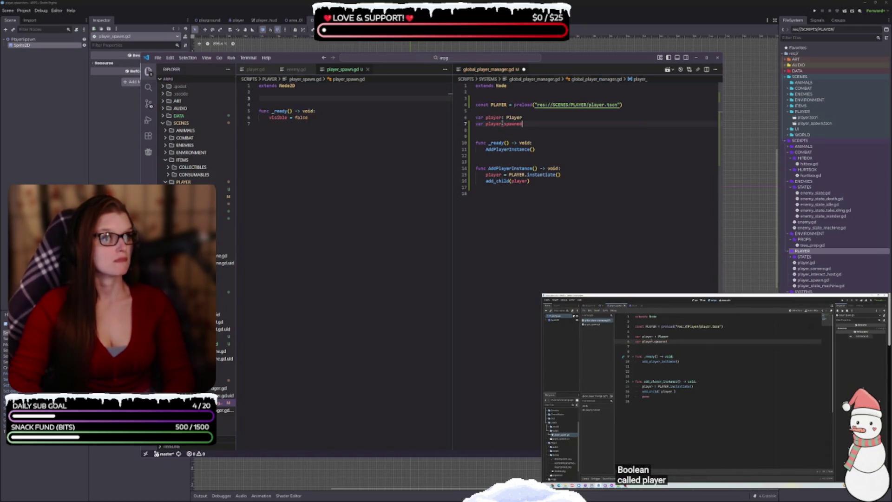
text(: bool)
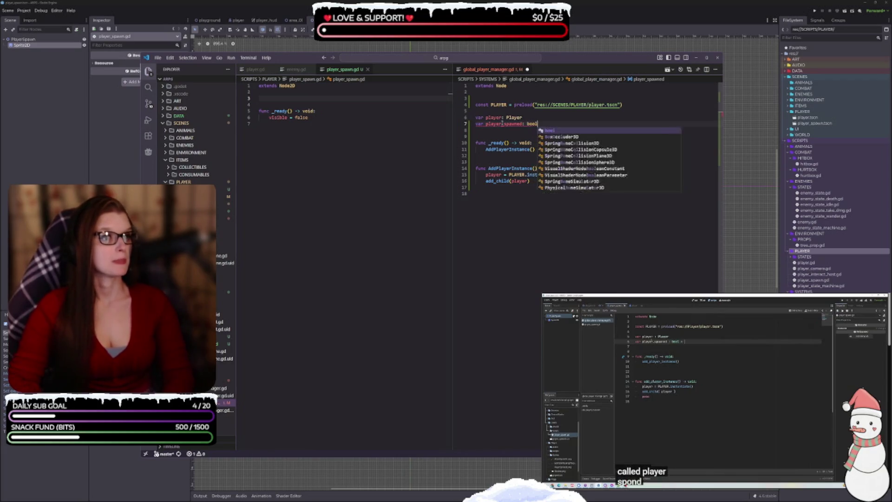
text( = false)
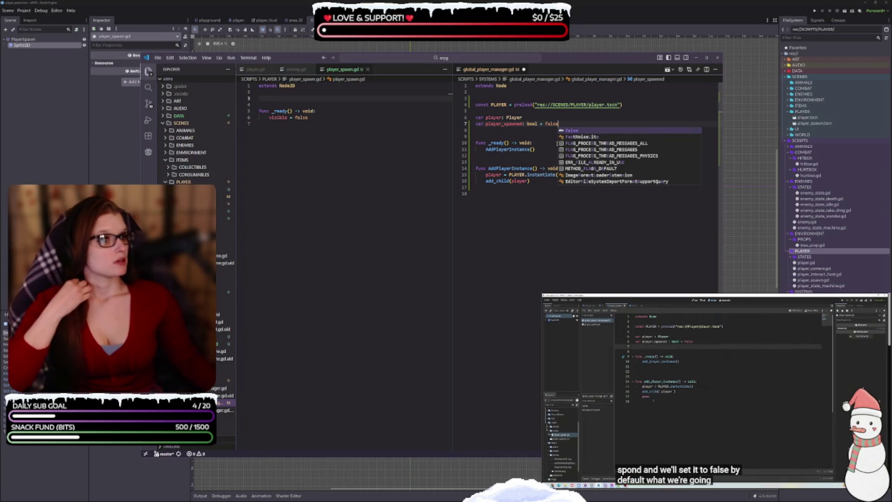
key(ctrl+End)
click(541, 123)
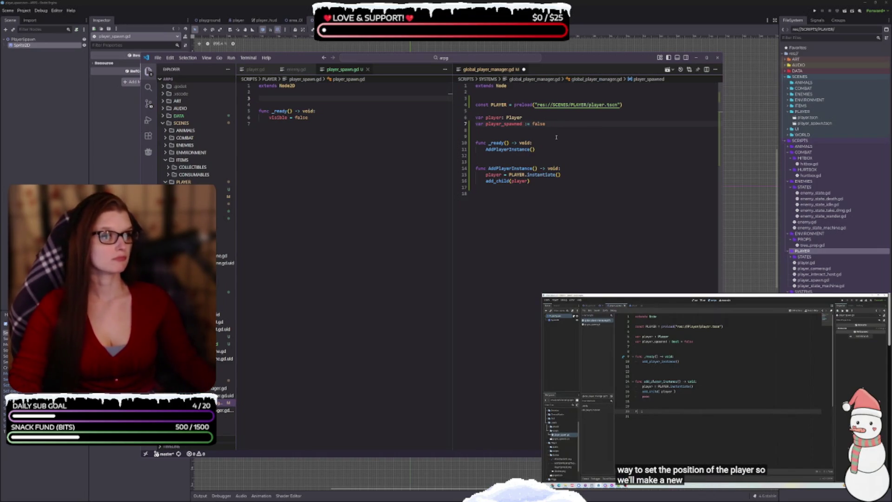
key(End)
- Add func SetPlayerPosition(_new_pos: Vector2) -> void: at the end of global_player_manager.gd
click(547, 212)
key(Return)
text(func )
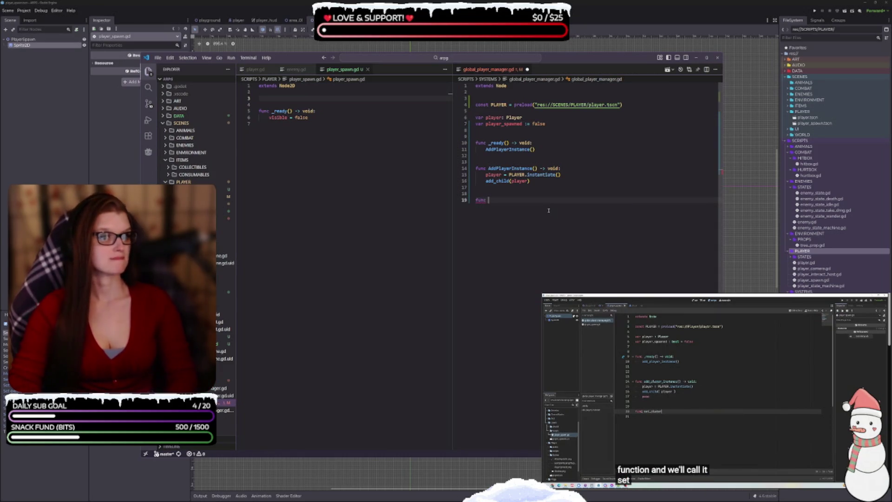
text(SetPlayer)
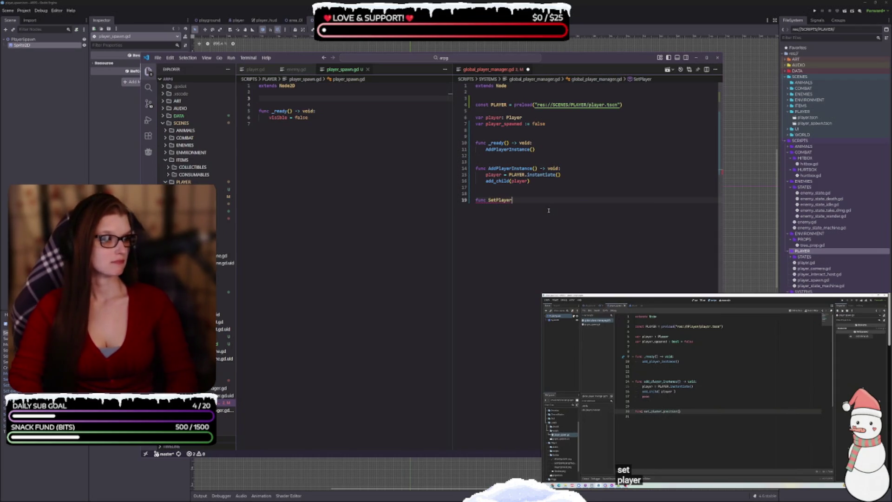
text(Position() -)
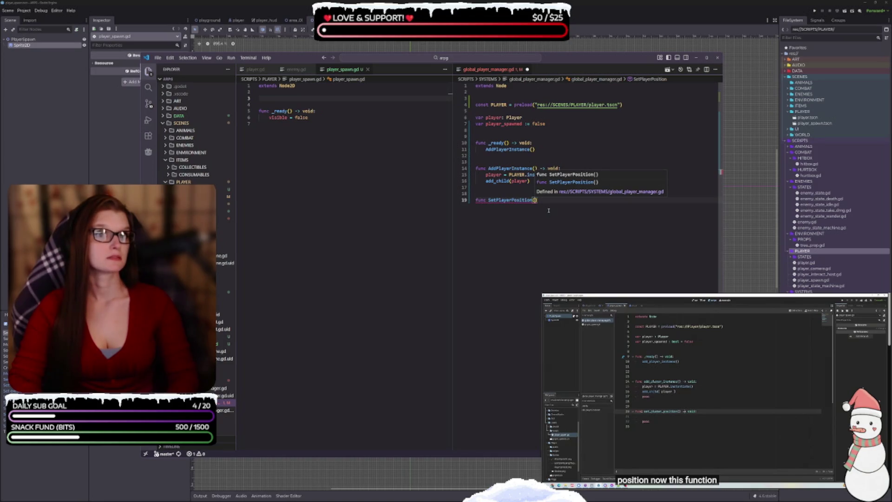
text(> void:)
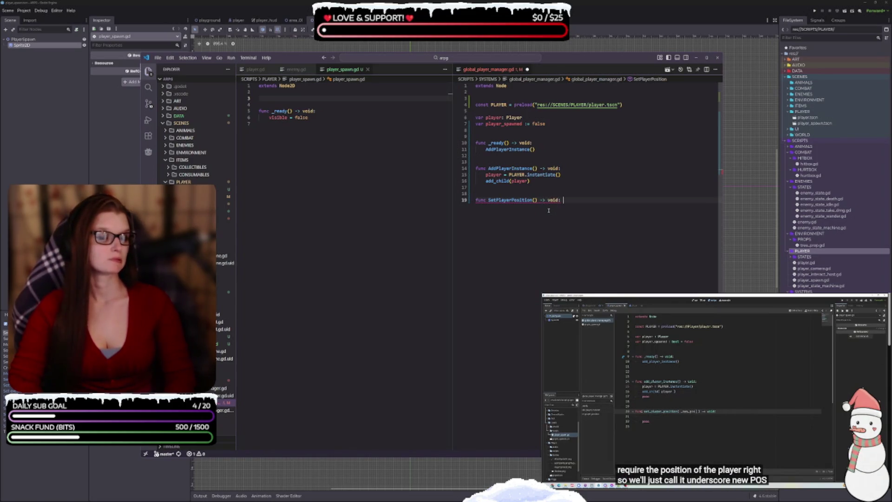
click(534, 200)
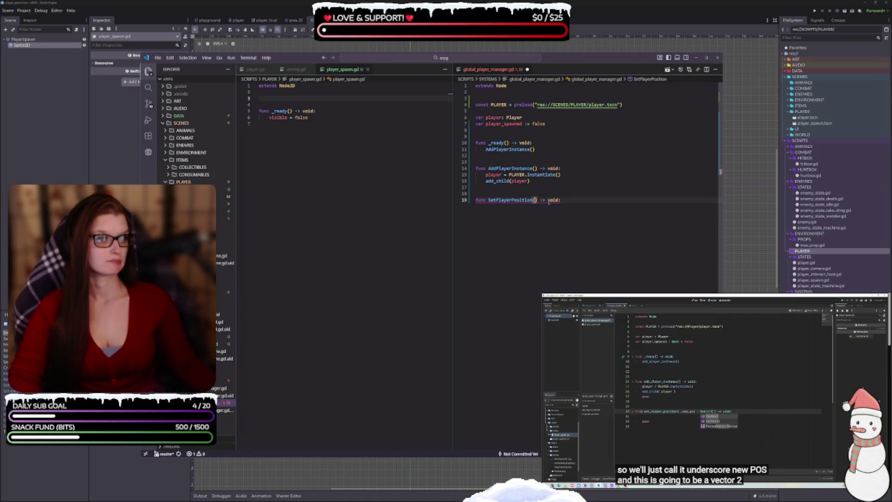
text(_new)
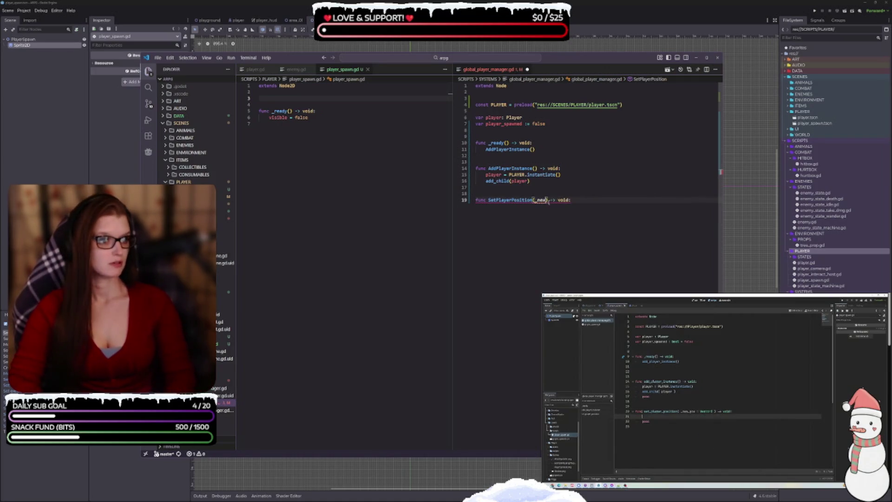
text(_pos)
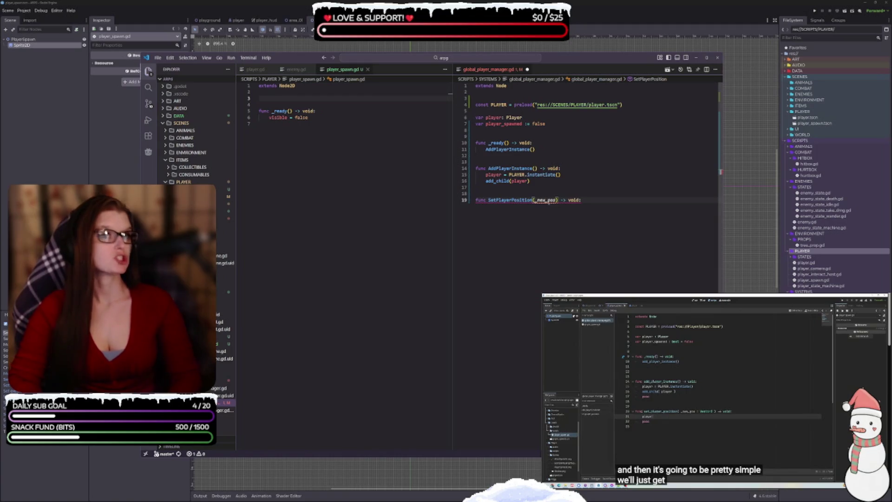
text(: Vector2)
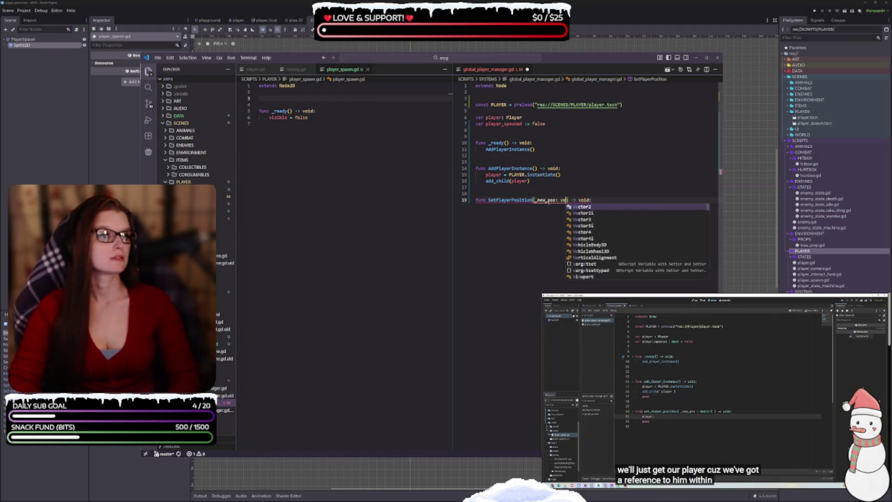
key(space)
click(633, 202)
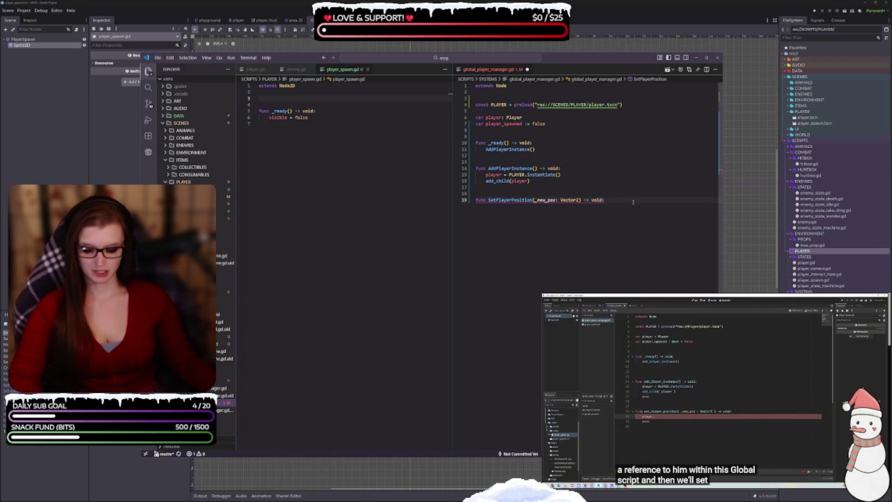
click(148, 439)
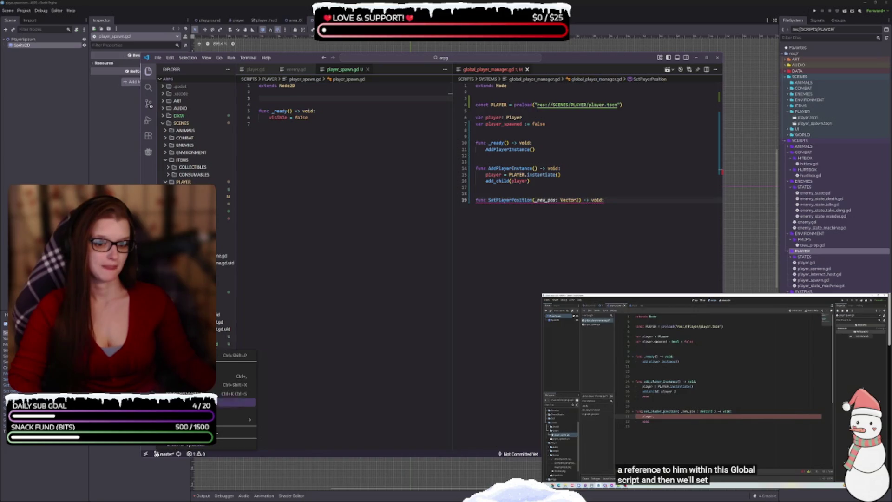
- Dismiss the snippets chooser, open Settings from the Manage gear, and search 'sp'
click(237, 403)
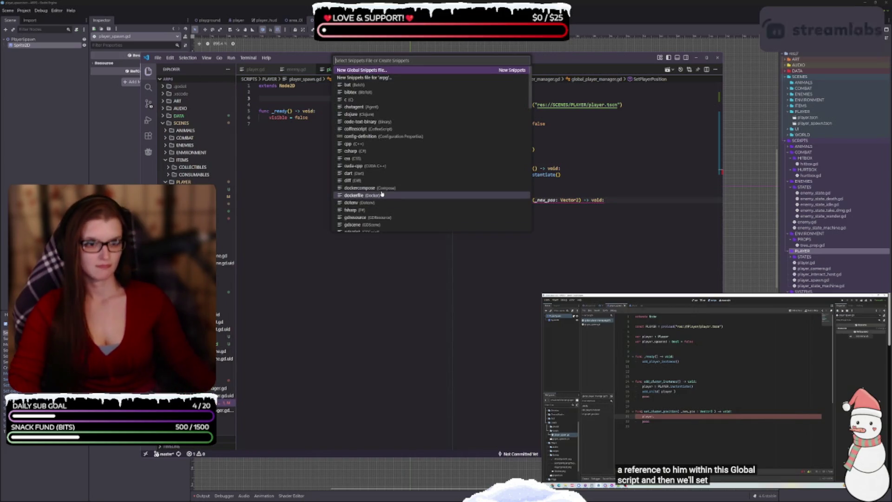
key(Escape)
click(148, 438)
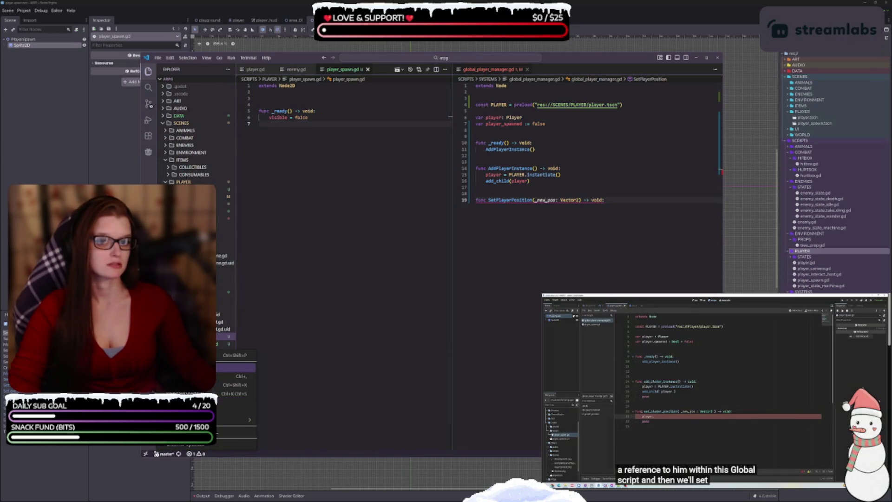
click(223, 374)
text(sp)
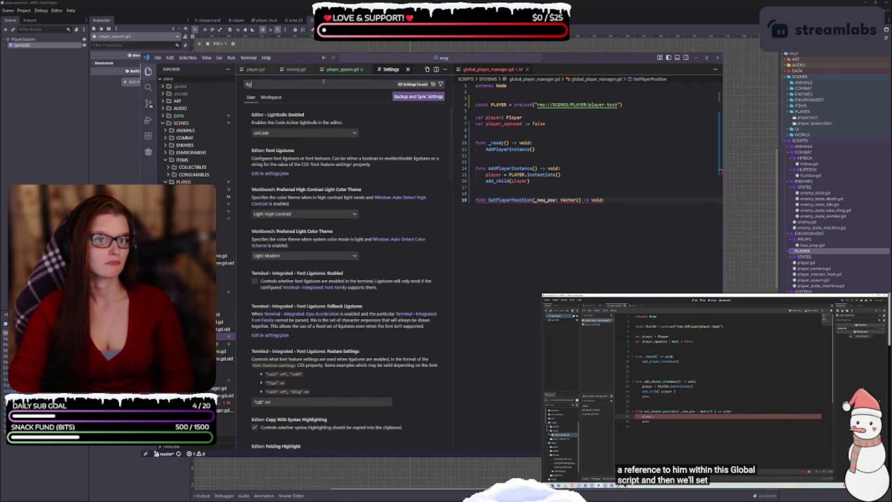
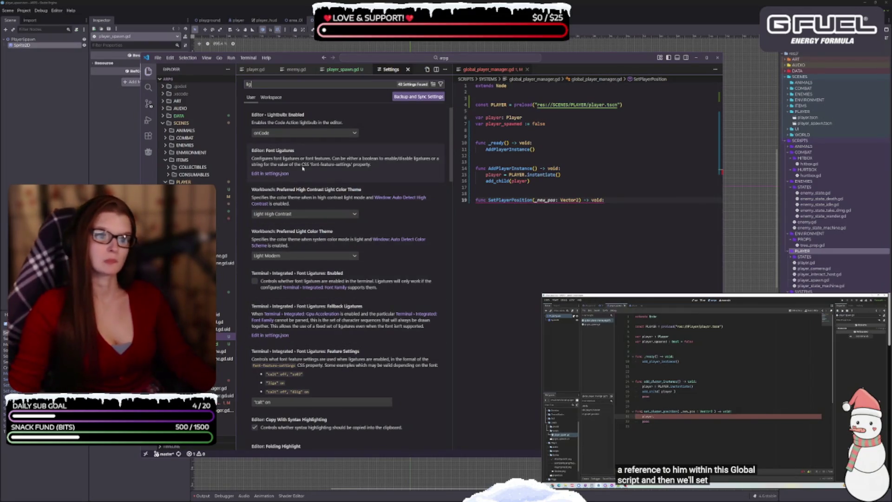
- Change "editor.fontLigatures" from false to true in the user settings.json, save, and close it
click(277, 174)
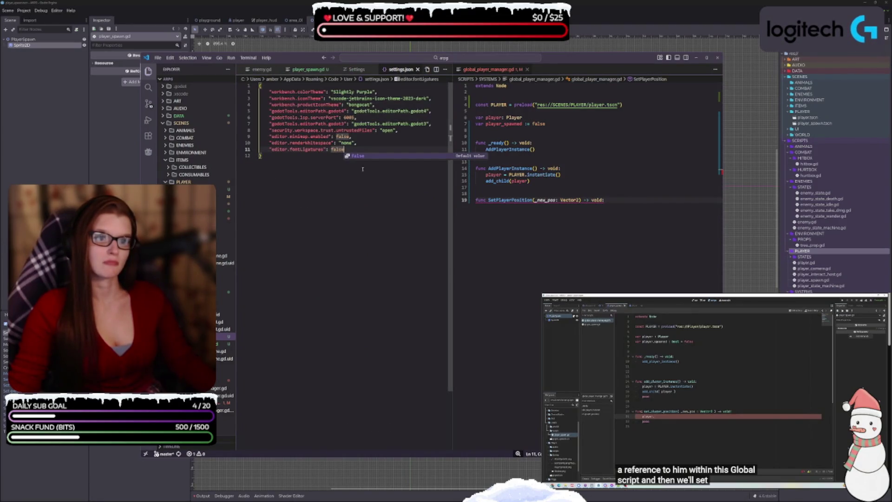
click(337, 149)
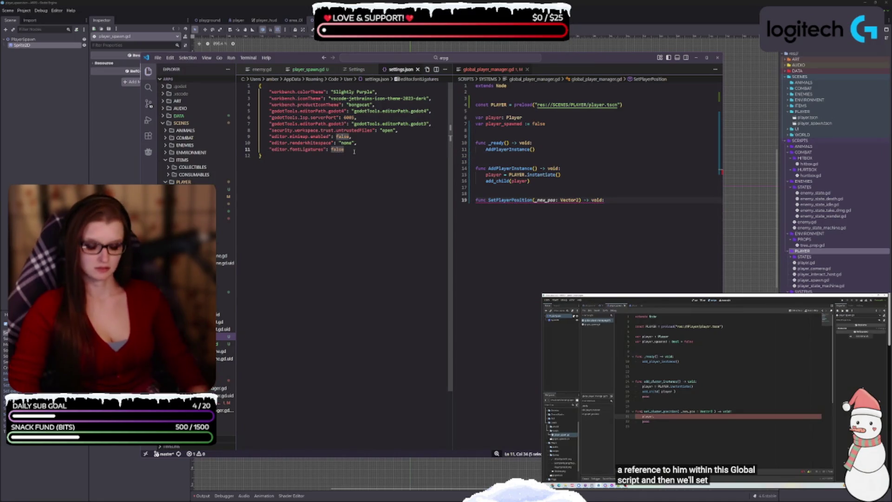
text(true)
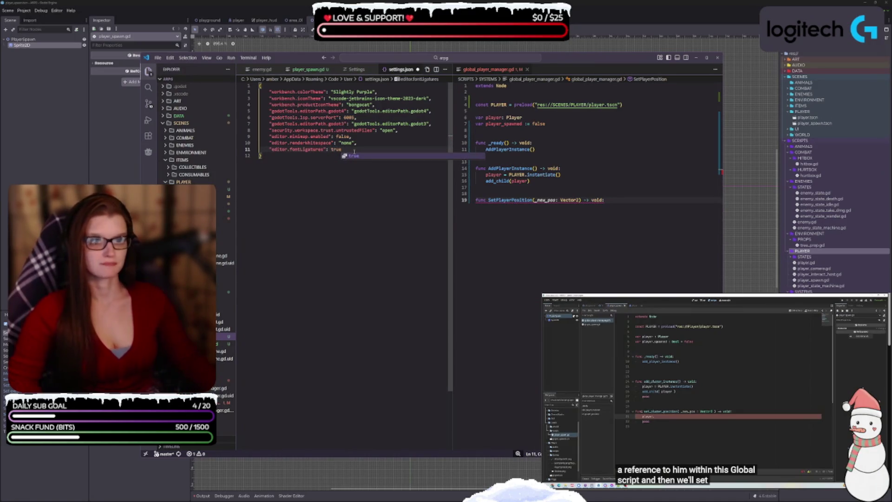
key(ctrl+s)
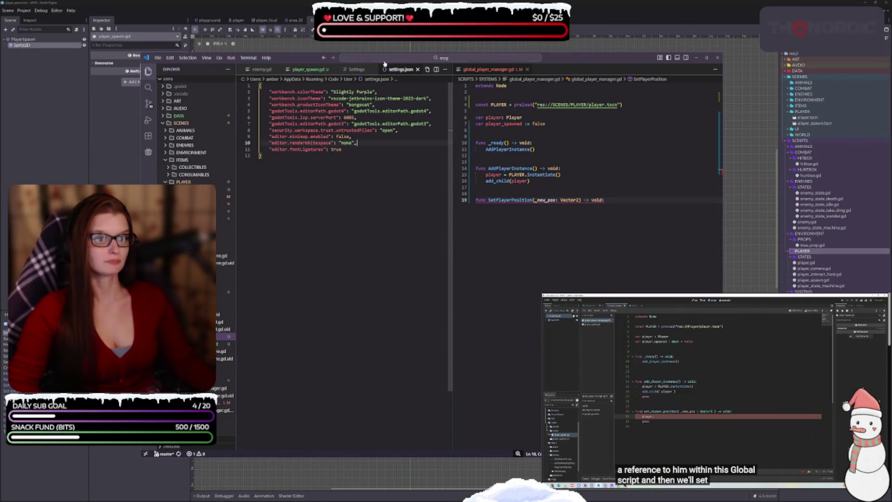
click(371, 149)
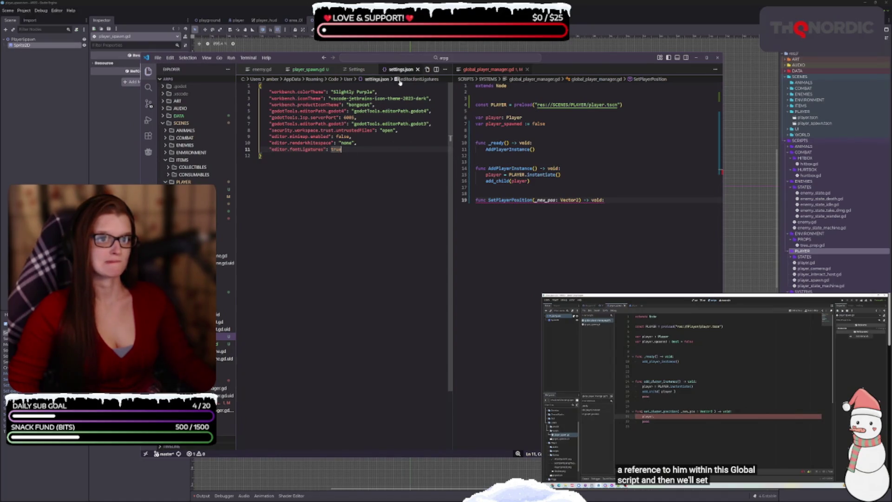
click(417, 69)
click(690, 209)
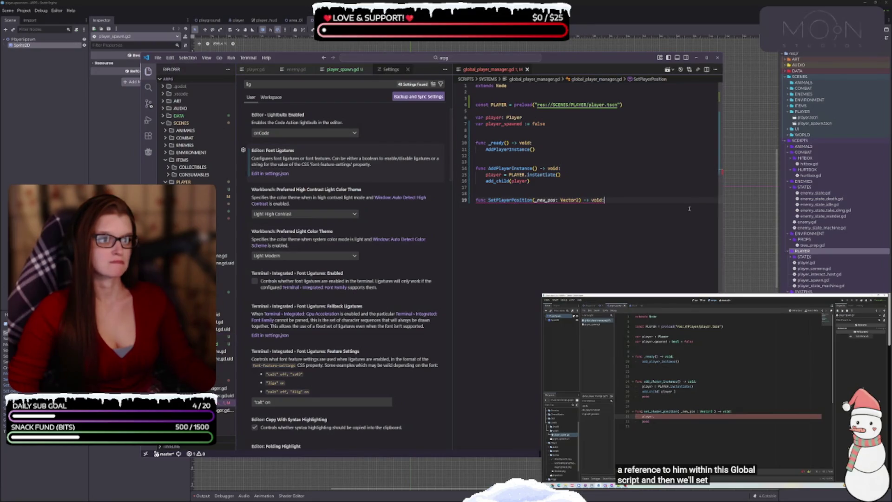
- Scroll through the ligature settings results, then select the search query text to refine it
click(589, 200)
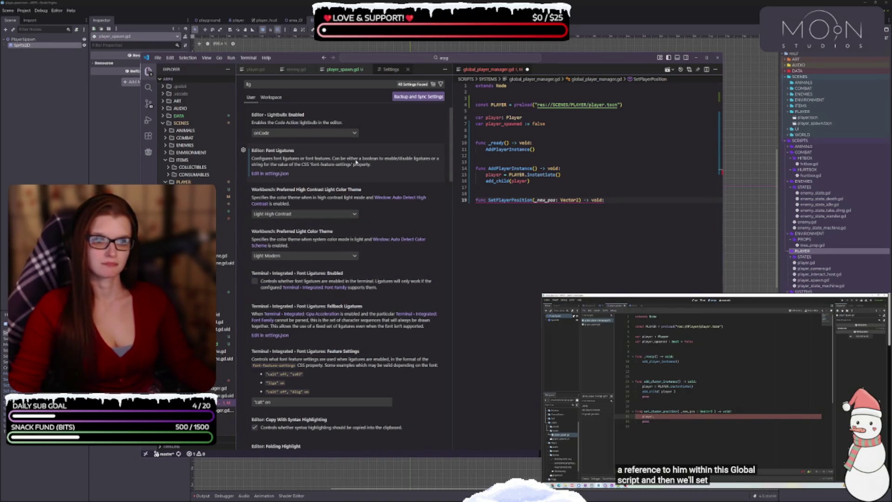
scroll(371, 195, down, 1)
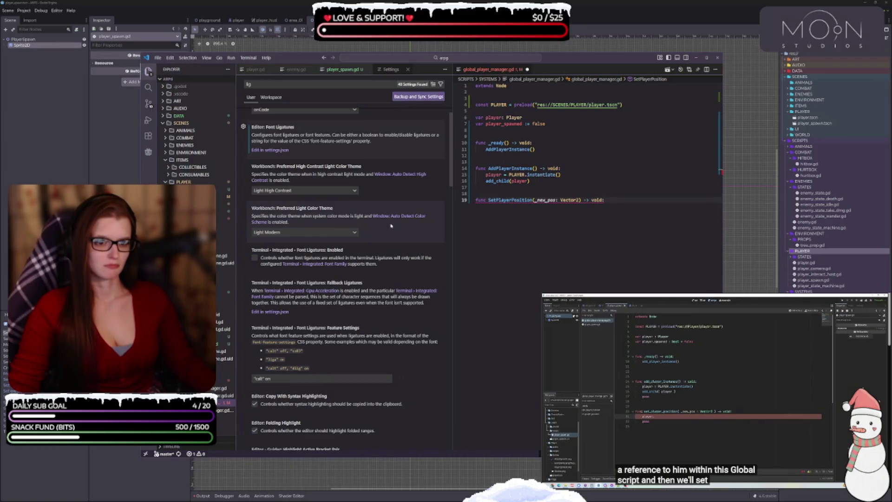
scroll(391, 226, down, 2)
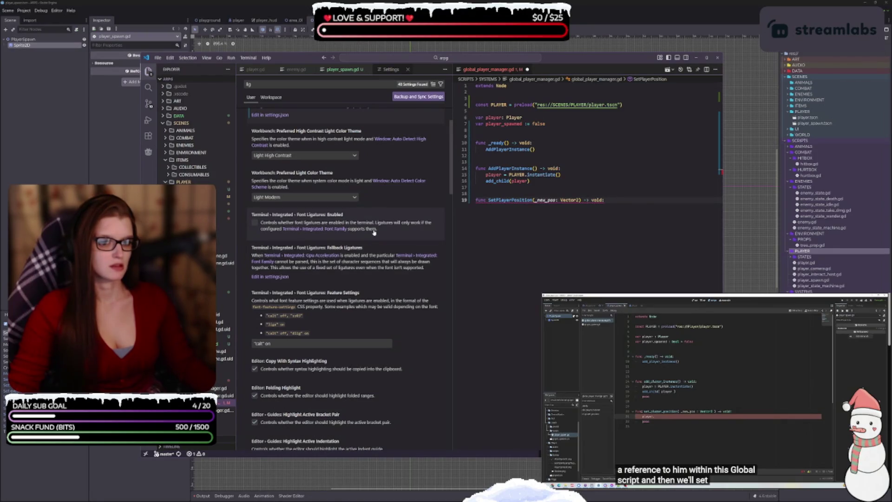
scroll(374, 231, down, 5)
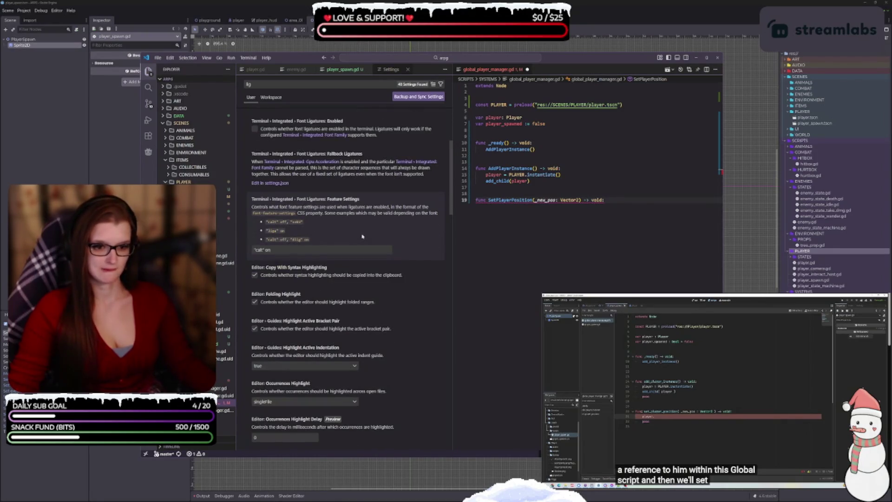
scroll(363, 236, down, 3)
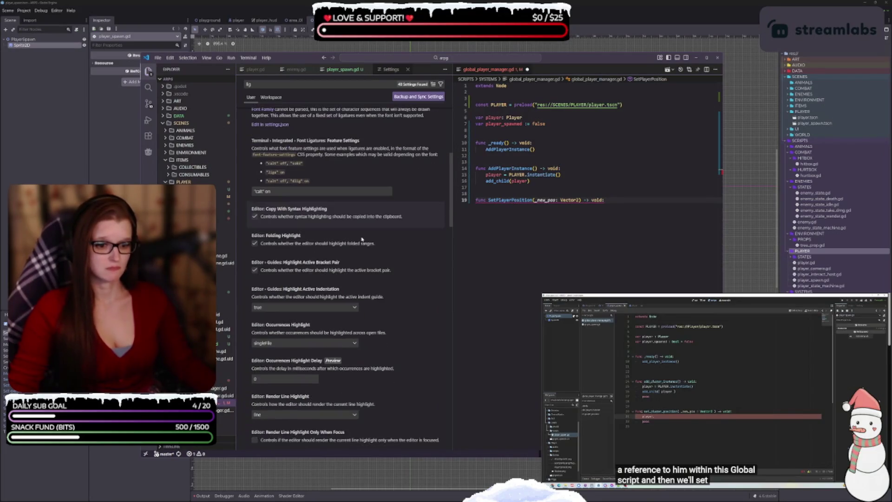
scroll(361, 237, down, 4)
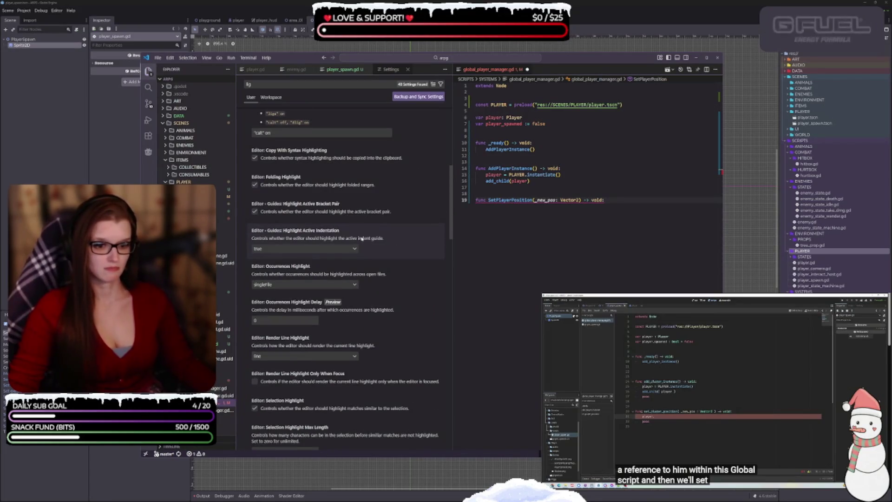
scroll(361, 238, down, 3)
scroll(360, 239, down, 3)
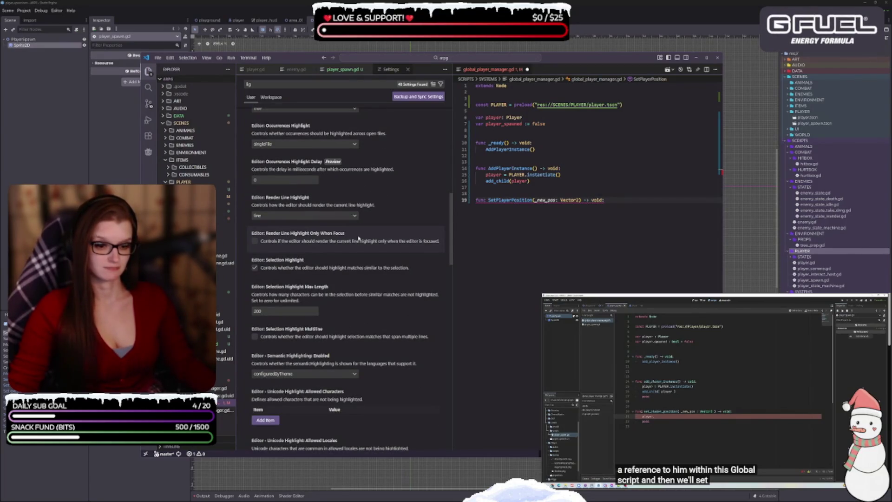
scroll(358, 239, down, 3)
scroll(381, 261, down, 3)
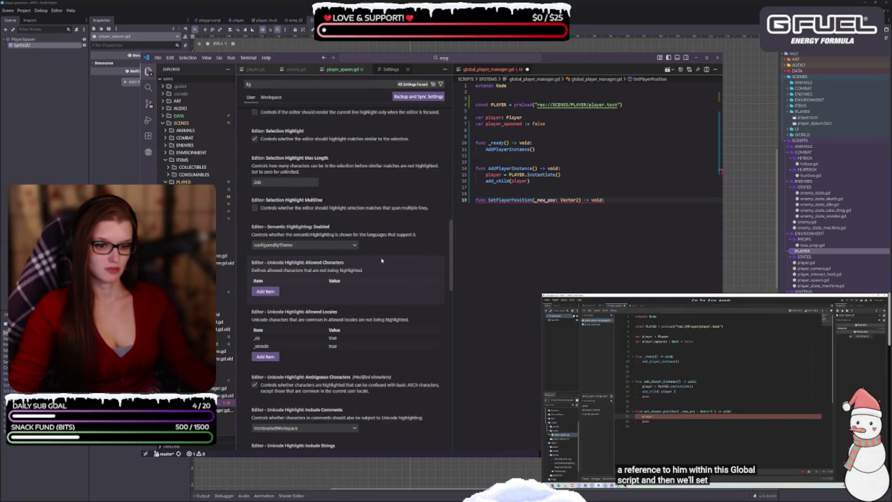
scroll(382, 260, down, 3)
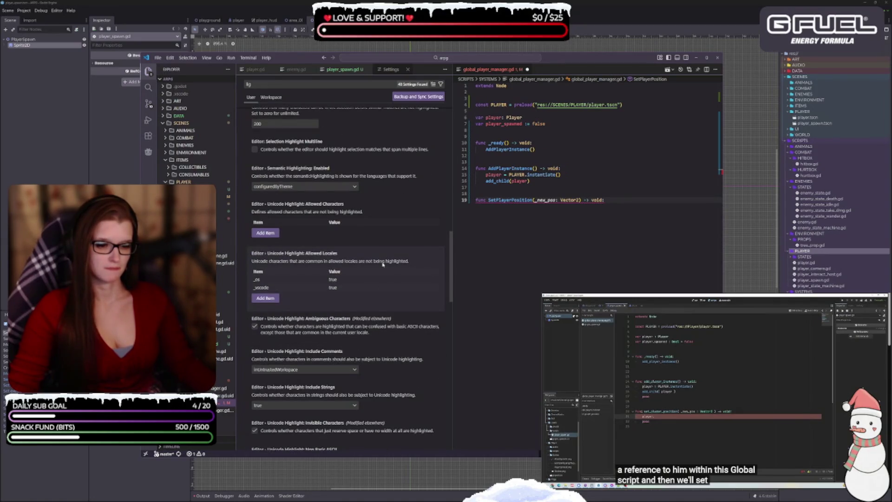
scroll(382, 263, down, 6)
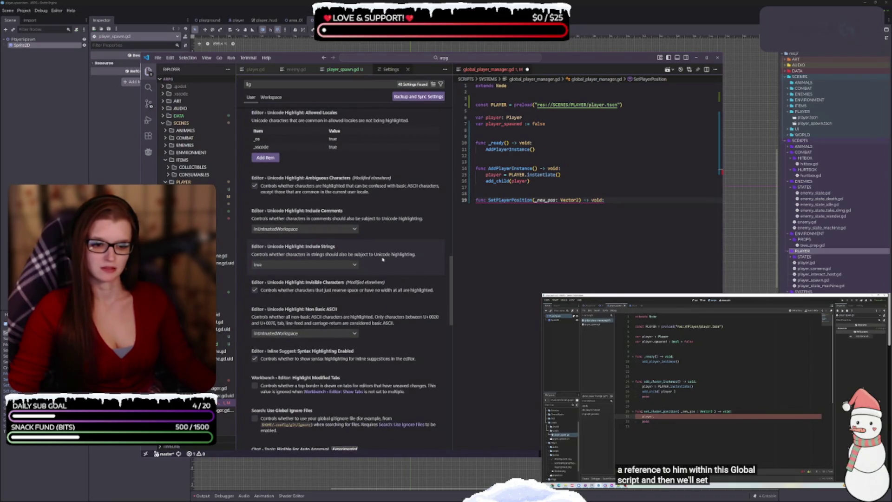
click(285, 85)
key(ctrl+a)
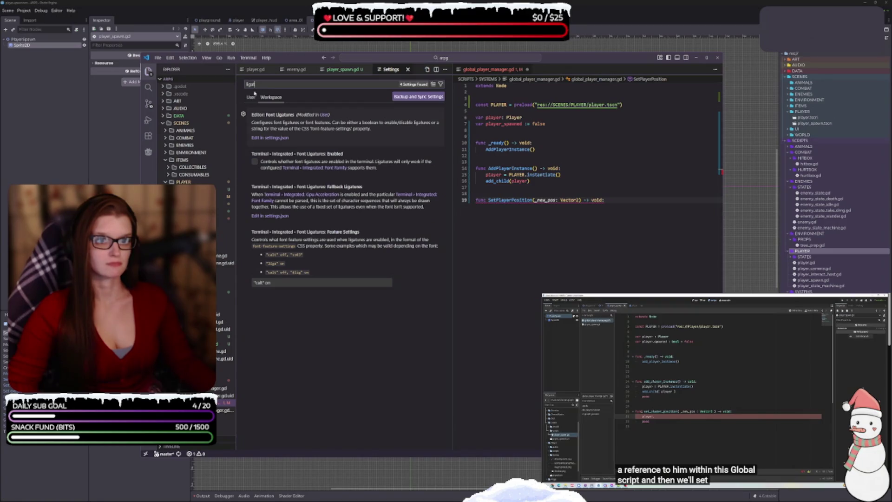
- Switch to Workspace settings and search for 'font'
click(243, 115)
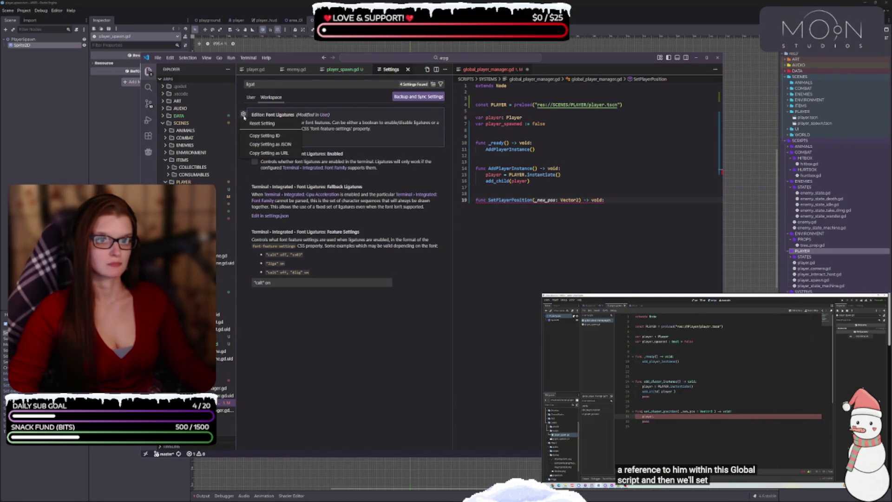
click(243, 116)
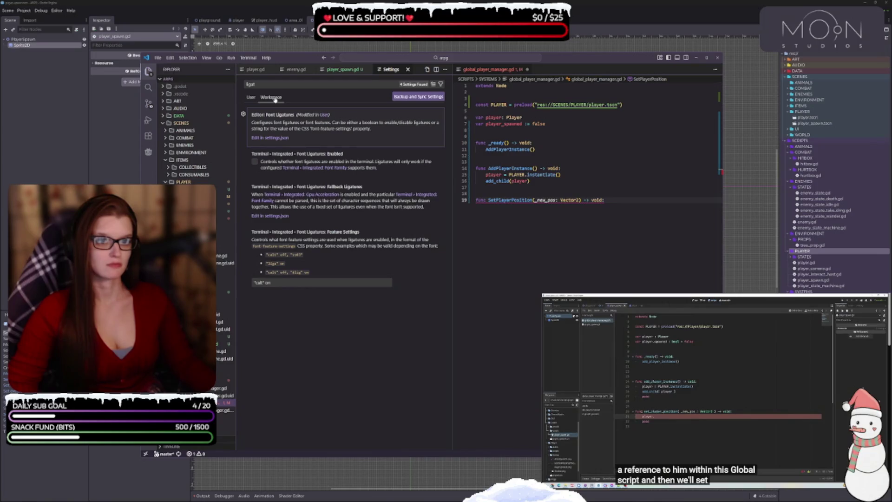
click(270, 97)
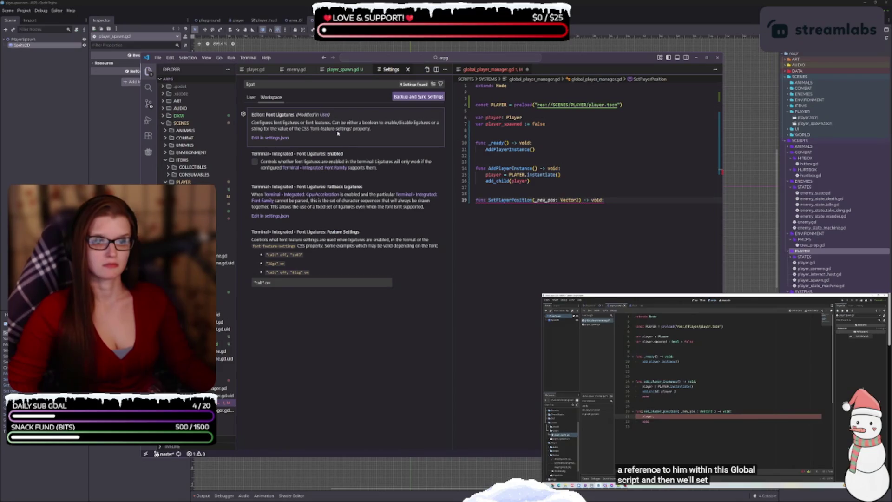
click(285, 84)
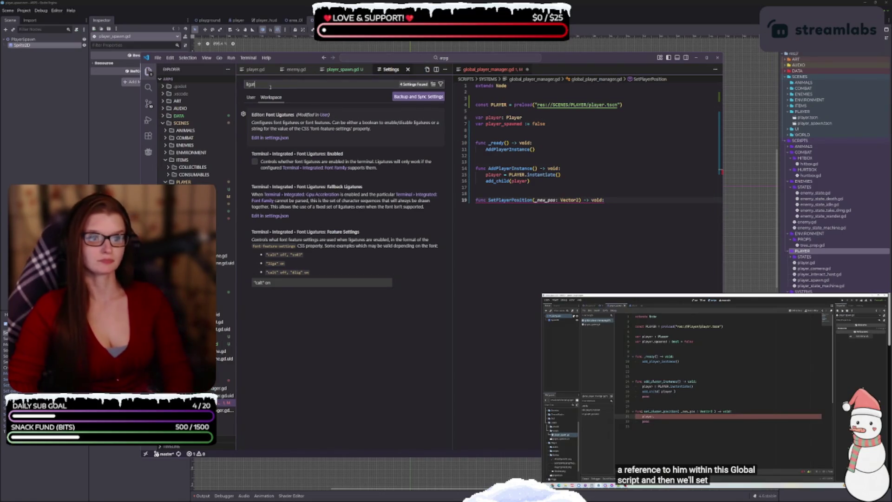
key(BackSpace)
key(BackSpace)
key(BackSpace)
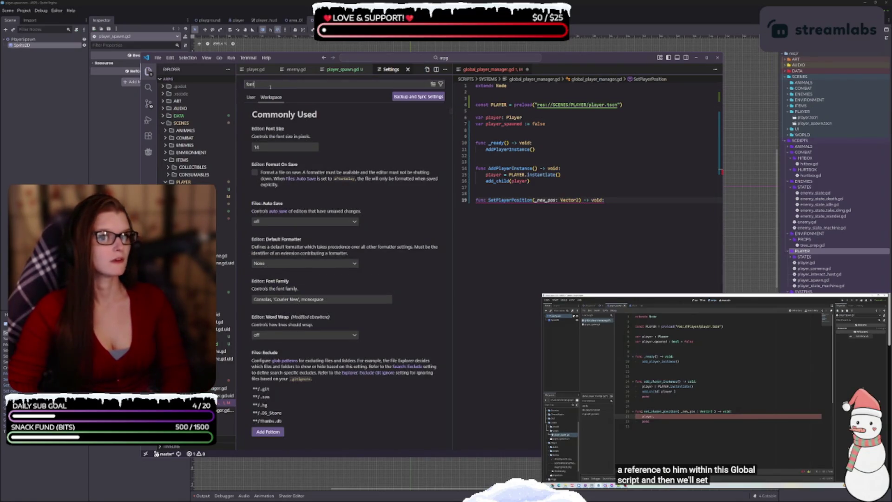
text(font)
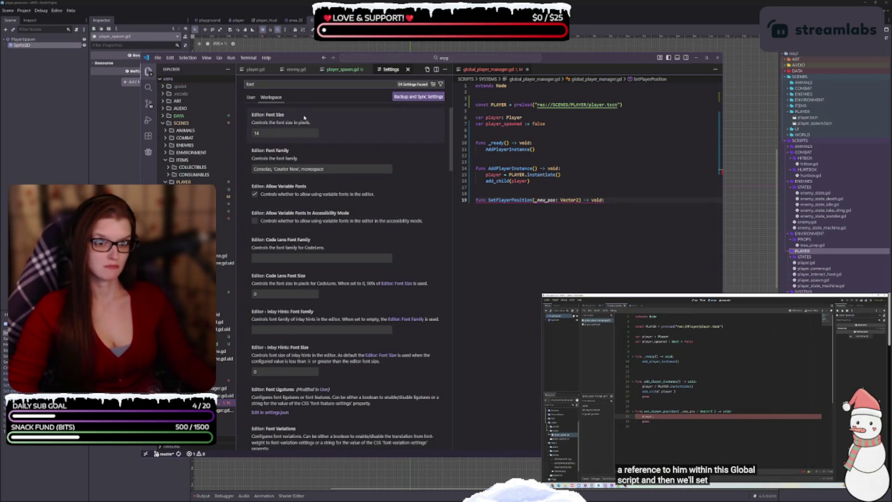
- Reset Font Family to its default Consolas, 'Courier New', monospace
click(275, 132)
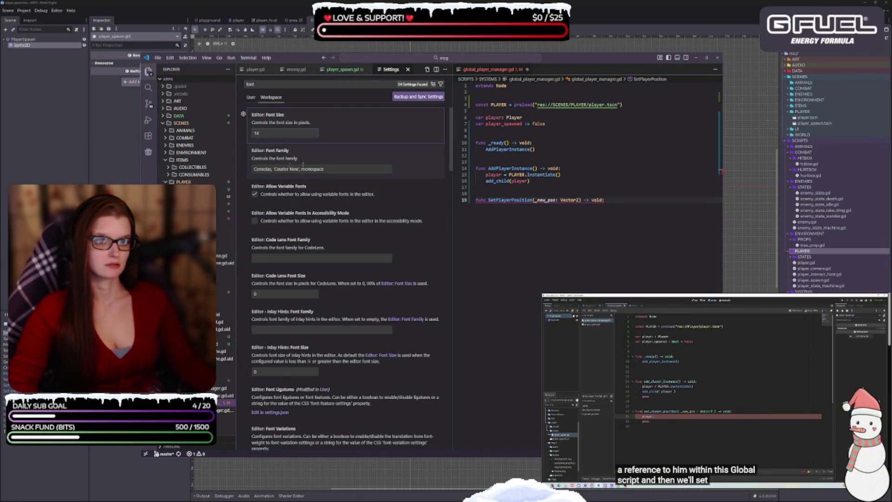
drag(324, 169, 253, 169)
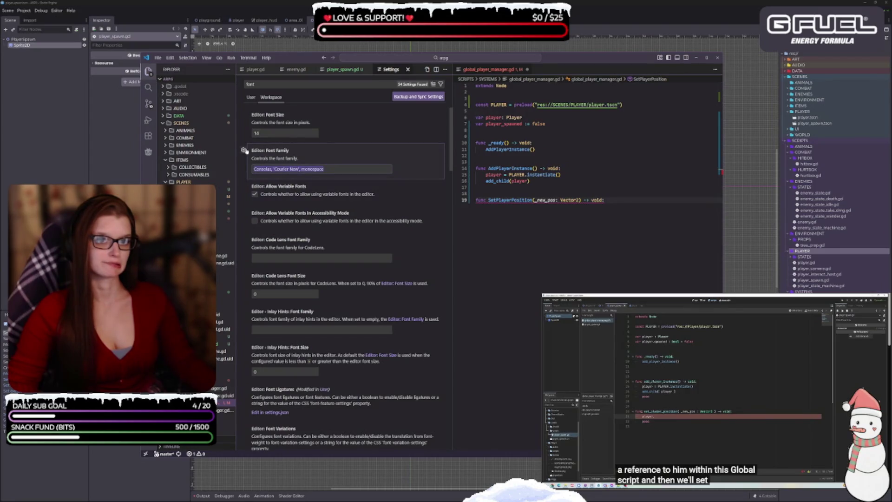
click(244, 150)
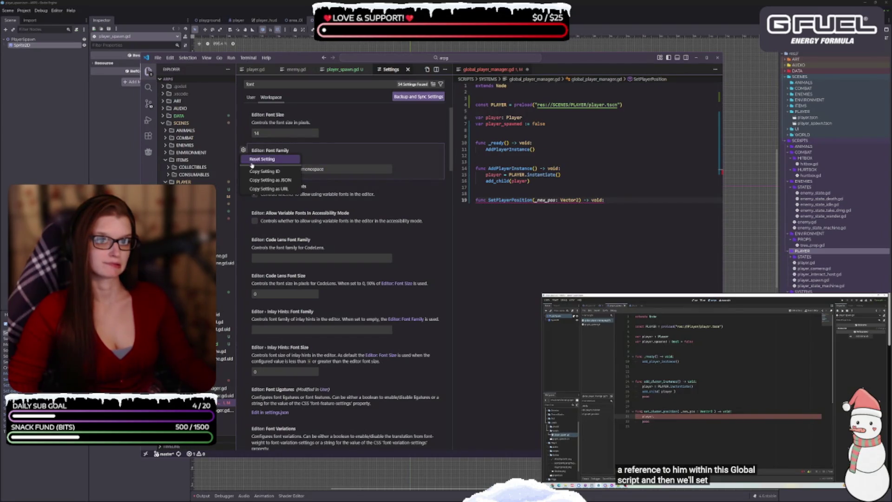
click(262, 159)
triple_click(335, 169)
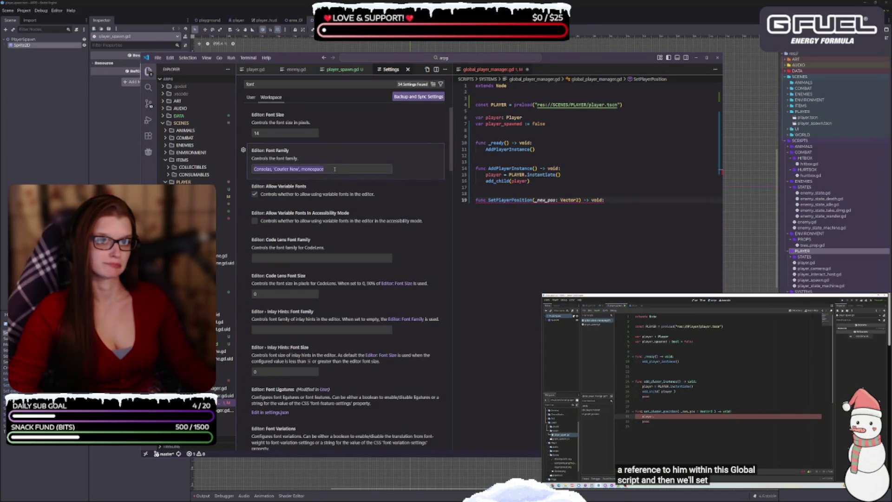
click(335, 169)
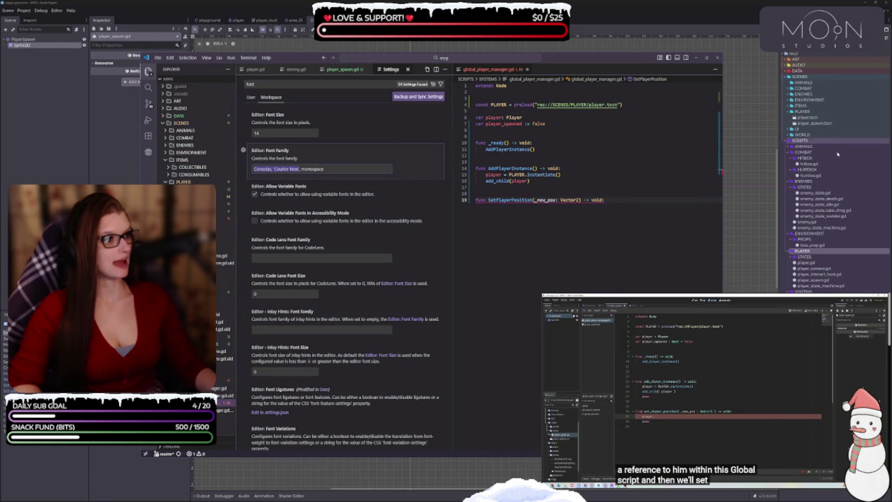
- Expand ART > UI > FONTS in the Explorer, then start typing 'Mo' over Consolas in Font Family
click(181, 123)
click(178, 100)
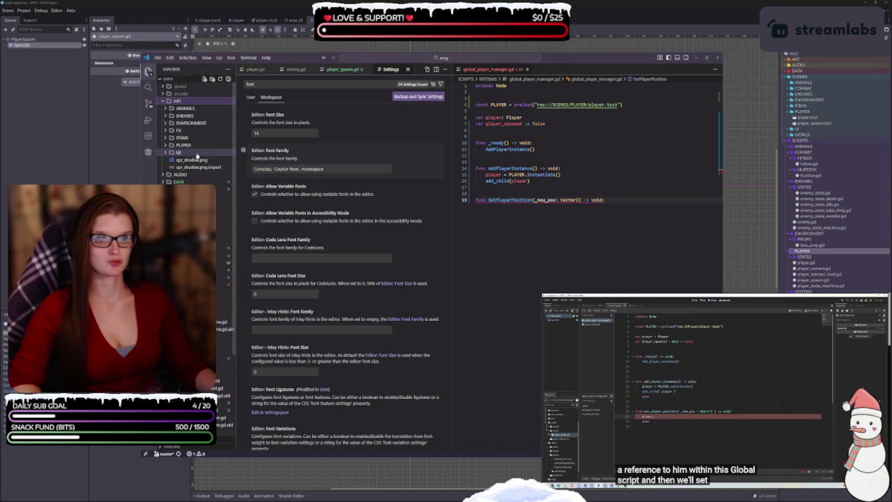
click(166, 152)
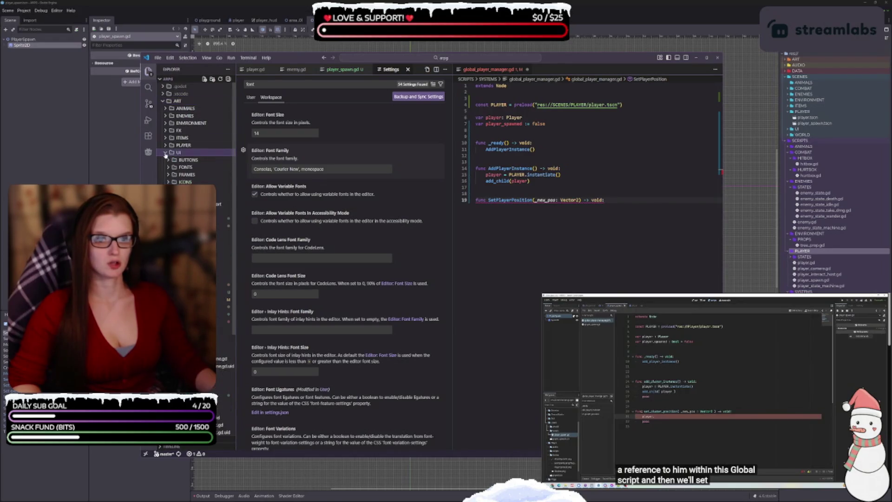
click(168, 168)
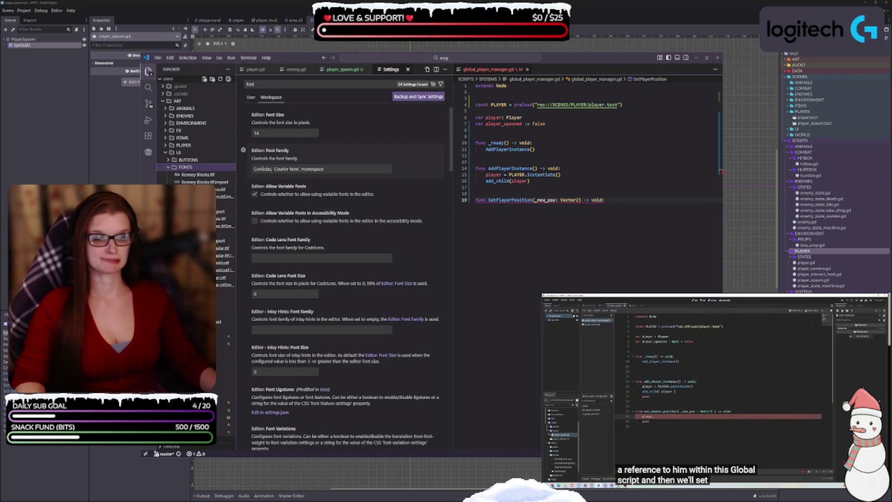
double_click(260, 169)
text(MonoLisaMe)
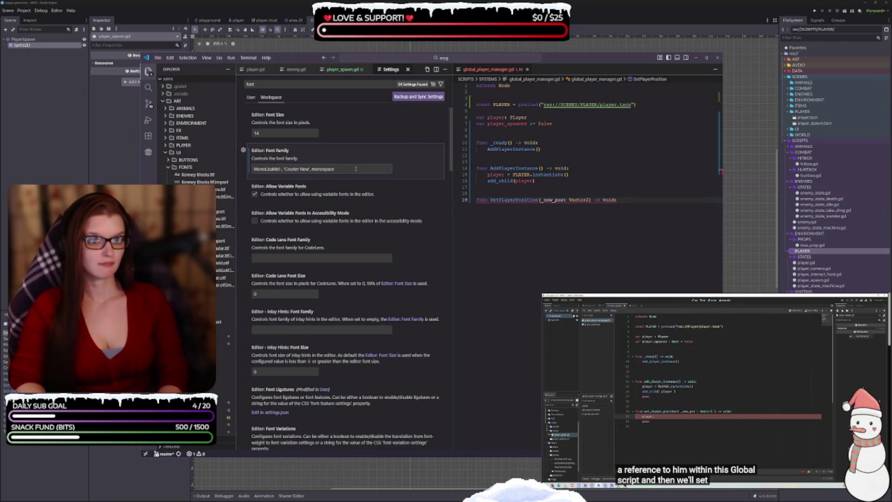
- Finish the Workspace Font Family as the MonoLisa font plus monospace, dropping the -Reg suffix
key(BackSpace)
key(BackSpace)
key(BackSpace)
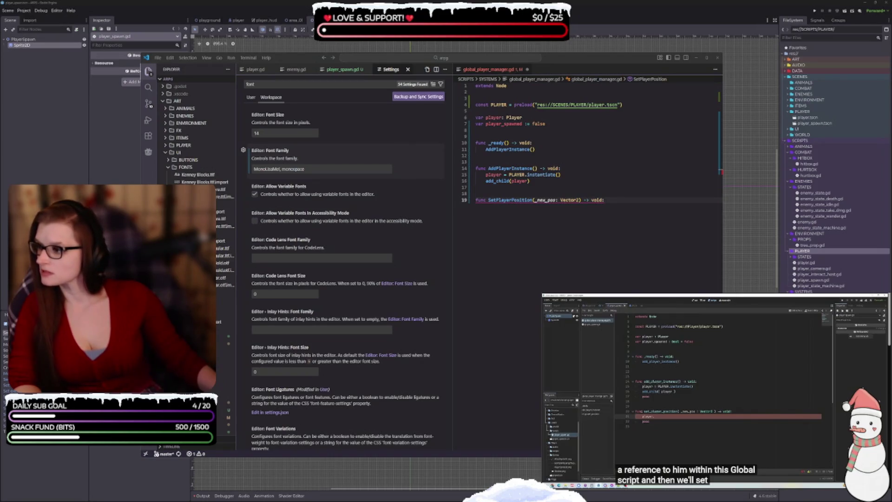
key(alt+Tab)
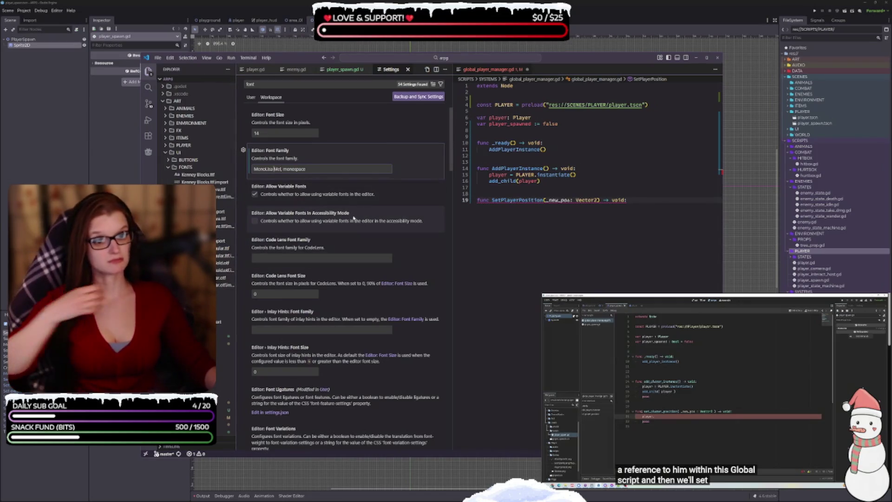
click(318, 171)
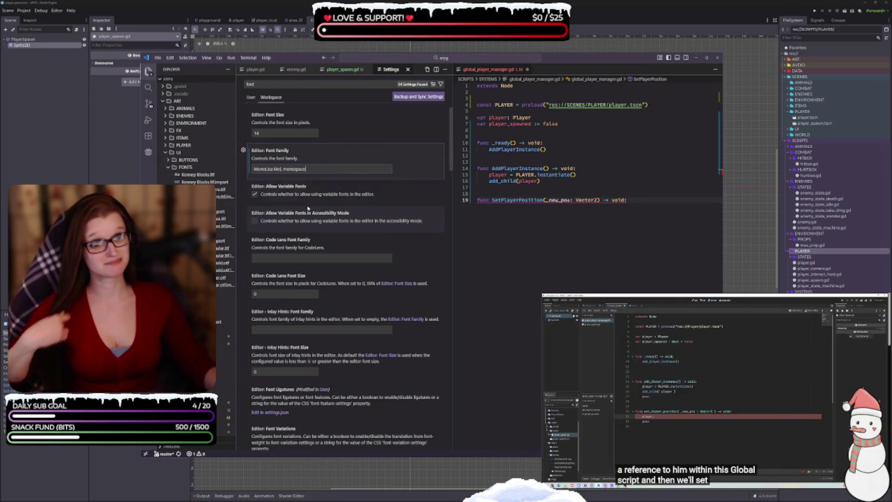
- Scroll through the font-related settings to review the MonoLisa font and ligature options
scroll(374, 210, down, 1)
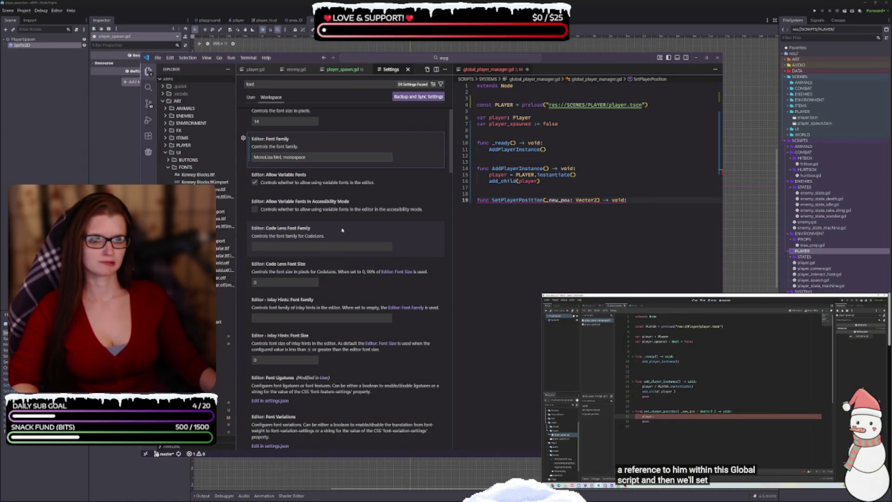
scroll(342, 230, down, 2)
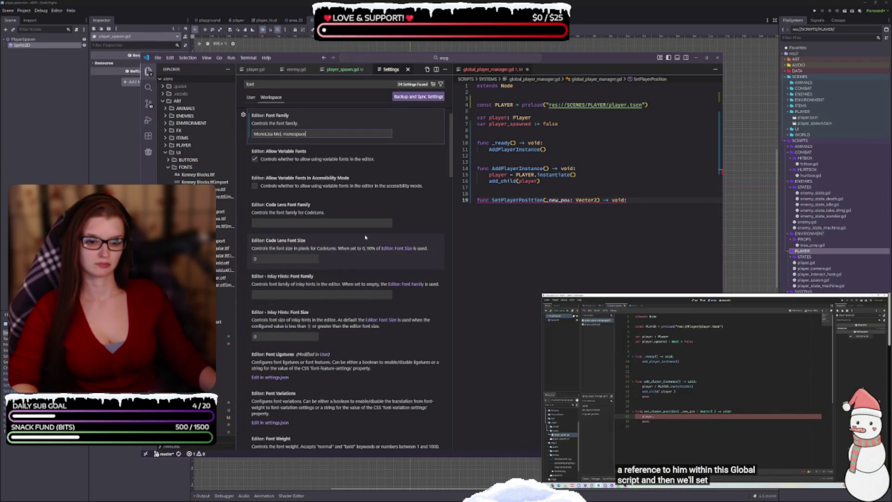
scroll(366, 239, down, 1)
scroll(375, 272, down, 1)
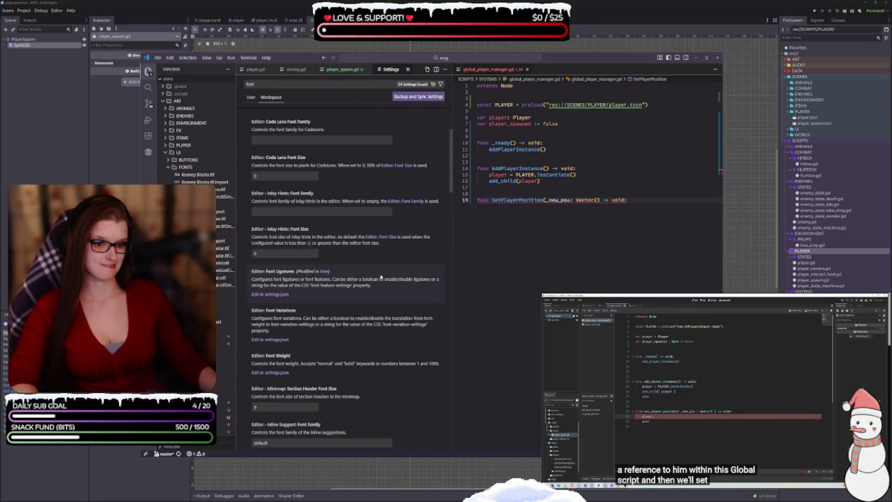
scroll(379, 276, down, 1)
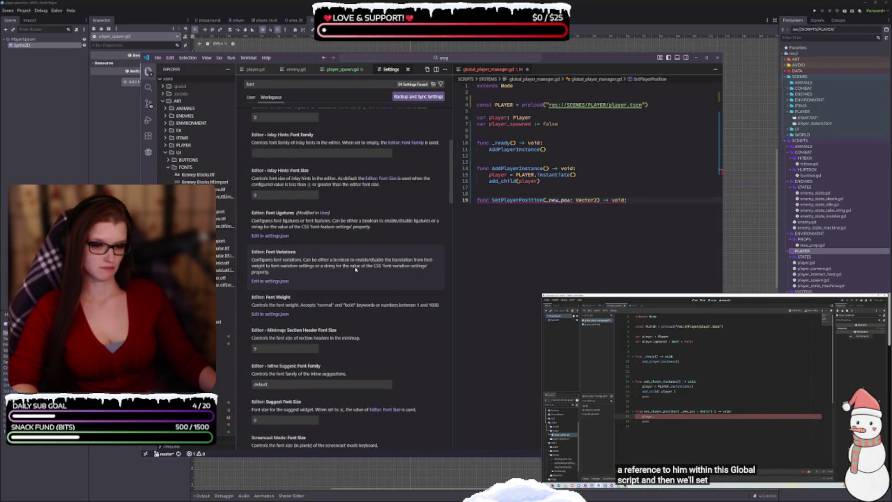
scroll(358, 267, down, 1)
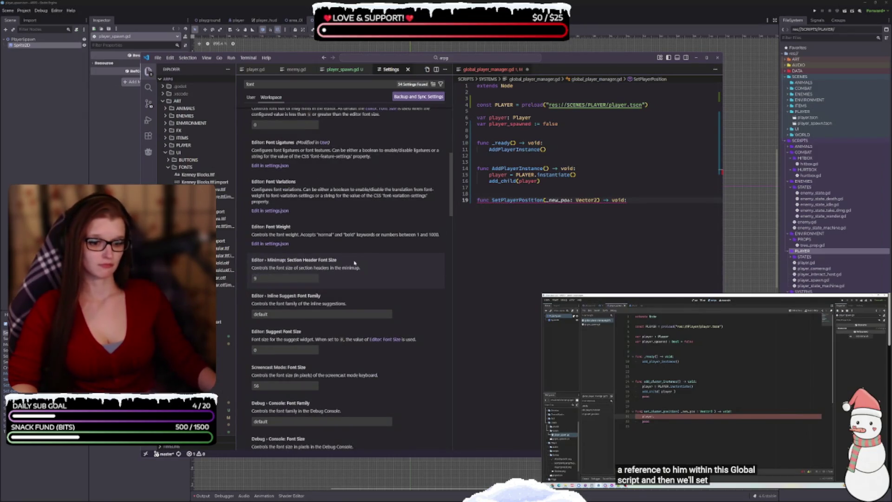
scroll(369, 277, down, 2)
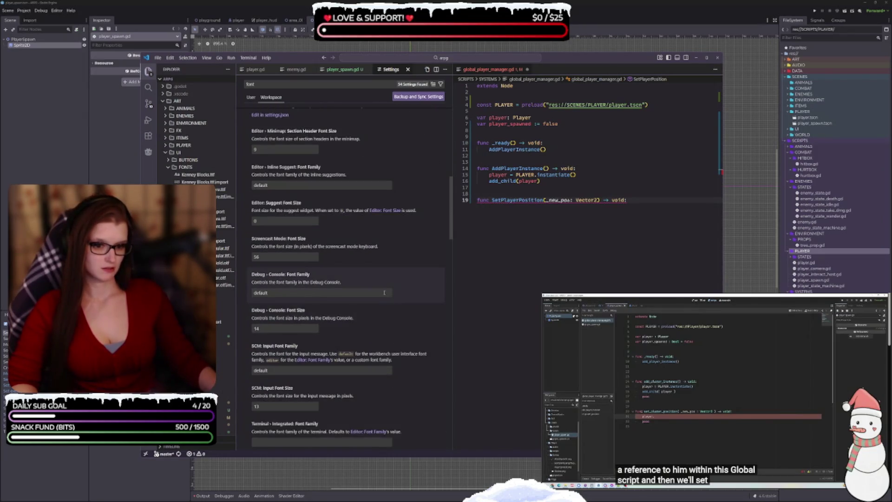
scroll(378, 286, down, 5)
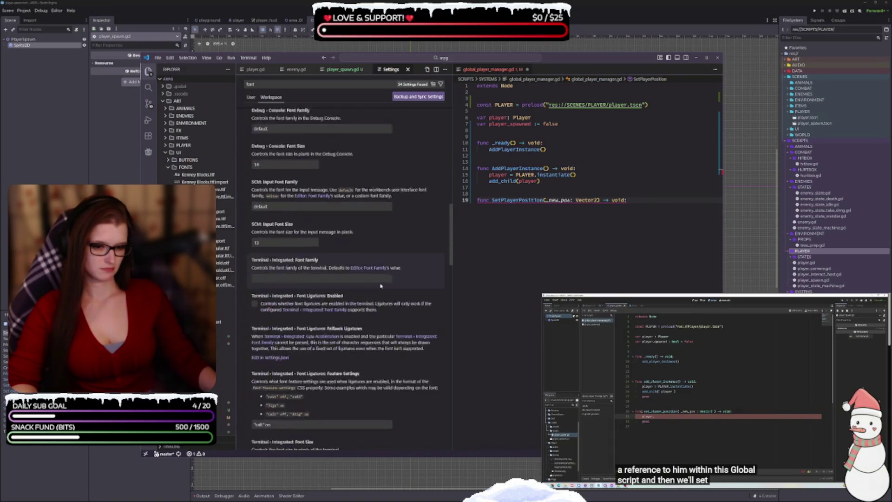
scroll(373, 278, down, 2)
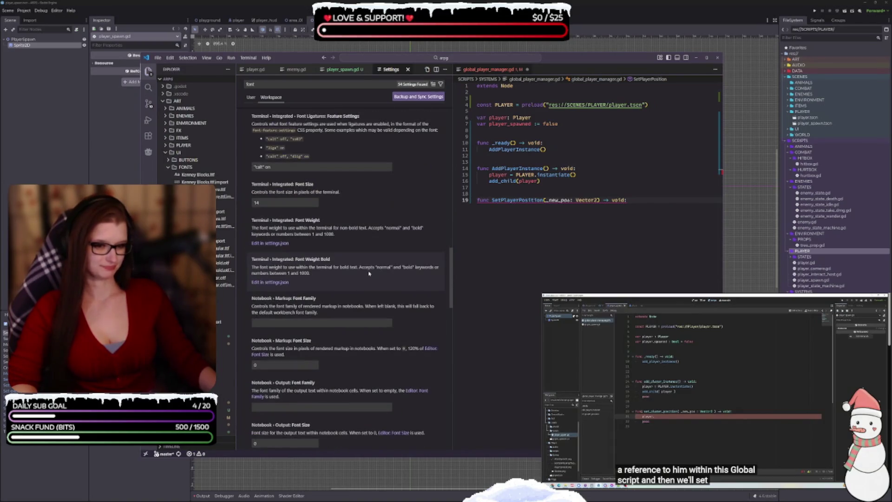
scroll(369, 273, down, 5)
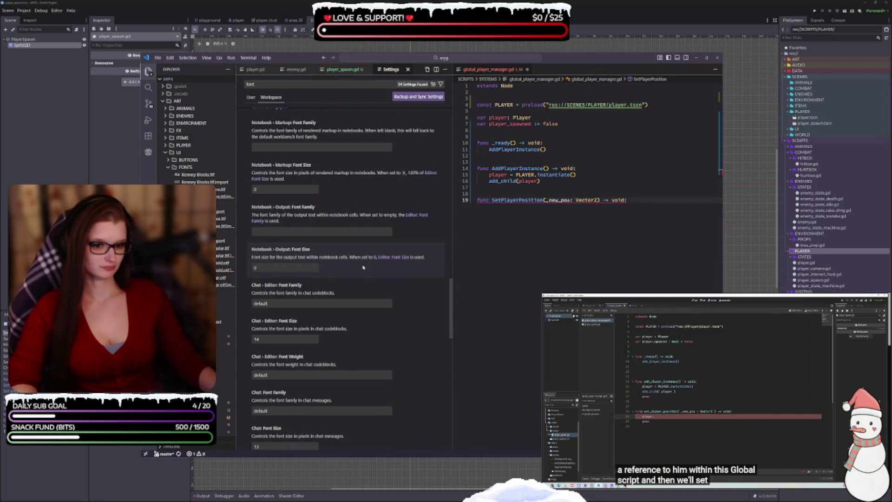
scroll(321, 268, down, 3)
scroll(321, 268, down, 2)
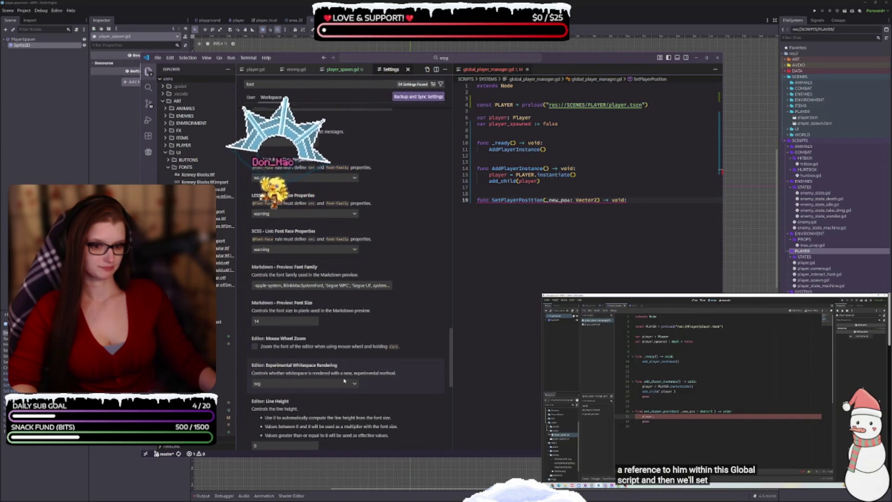
scroll(321, 326, down, 2)
scroll(322, 326, down, 2)
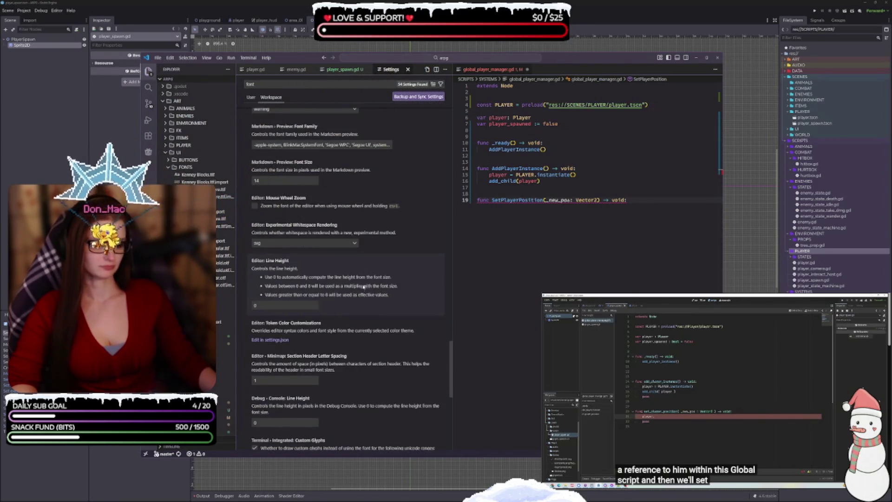
scroll(361, 291, down, 5)
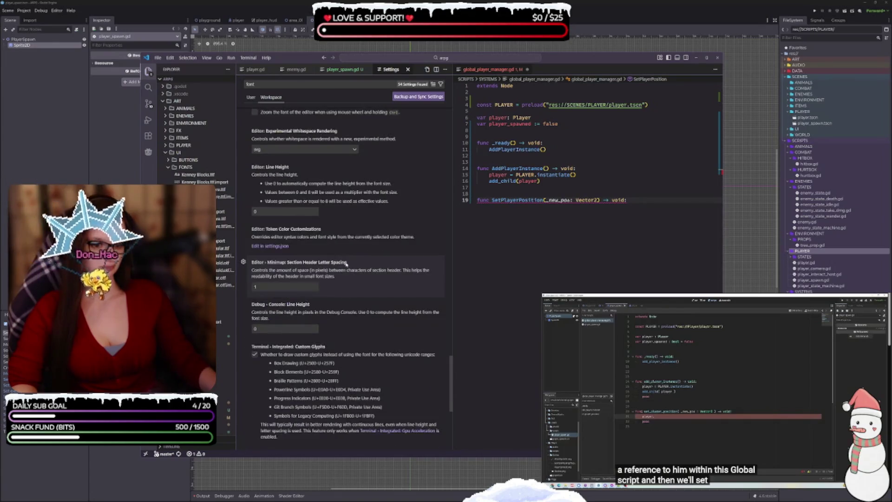
scroll(350, 279, down, 5)
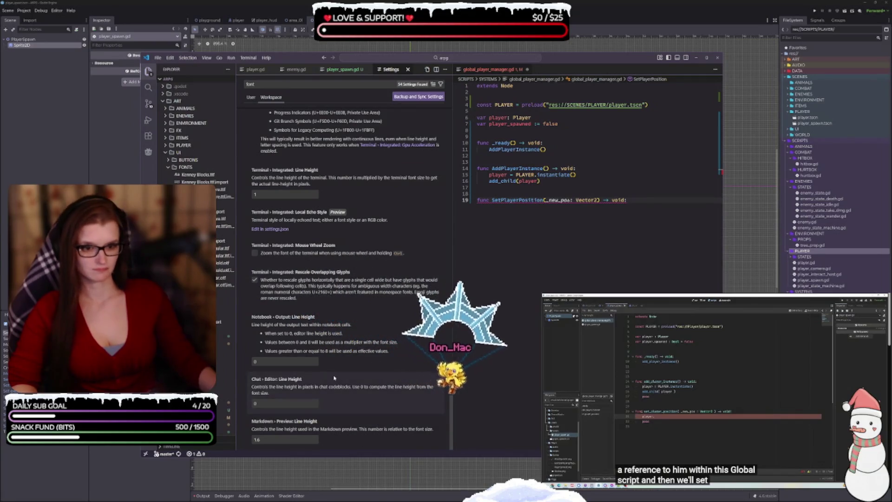
drag(451, 424, 451, 135)
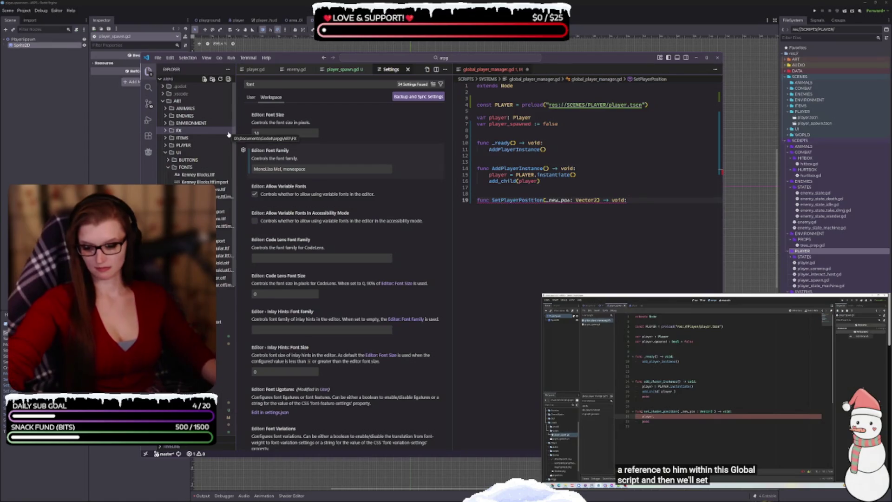
scroll(346, 269, down, 2)
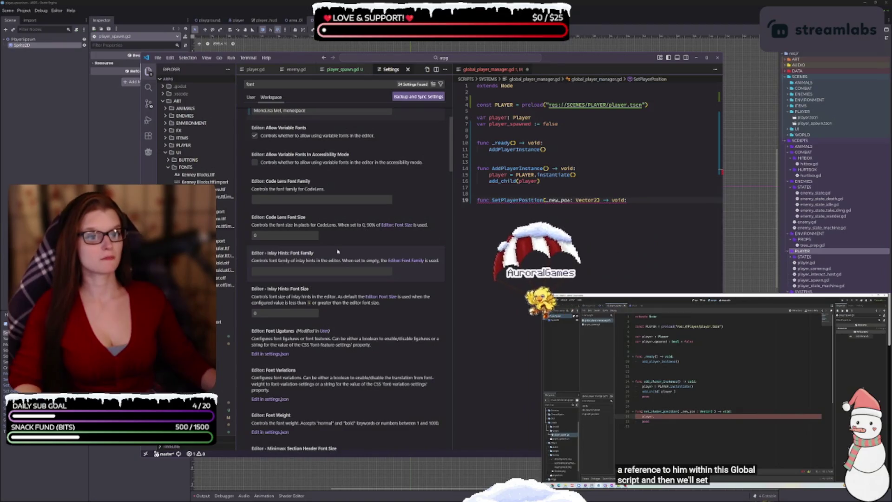
scroll(339, 249, down, 3)
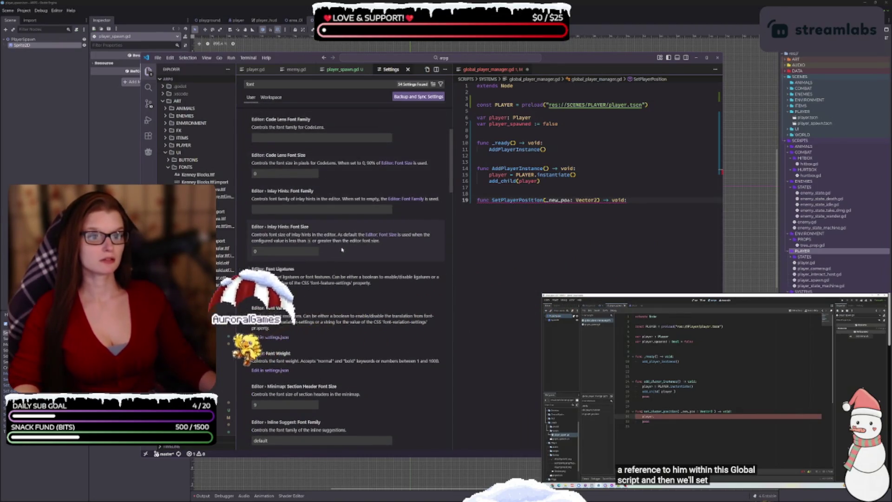
scroll(340, 249, up, 6)
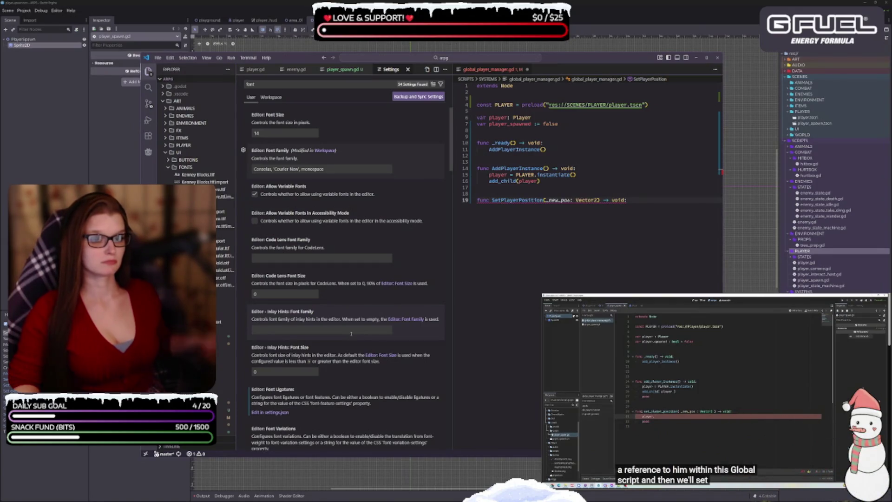
- Replace Consolas and Courier New in the User Font Family with the MonoLisa font before monospace
click(299, 169)
key(ctrl+BackSpace)
key(ctrl+BackSpace)
key(ctrl+BackSpace)
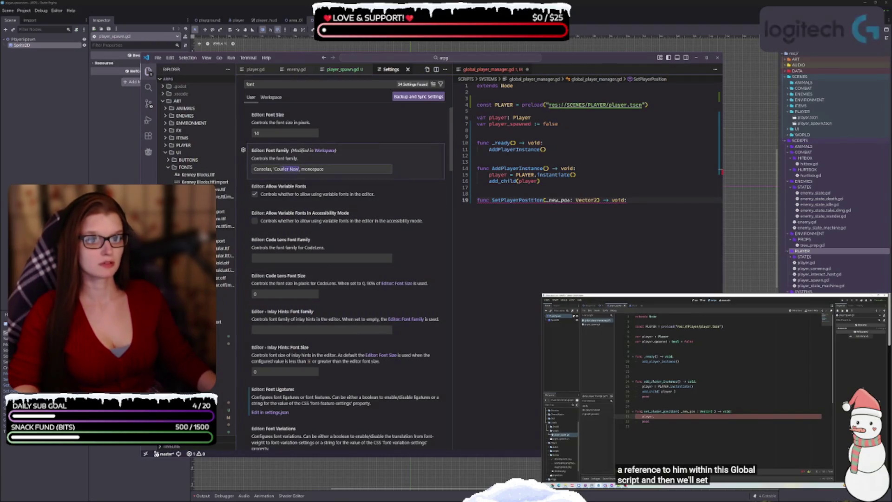
text(MonoLisa Md)
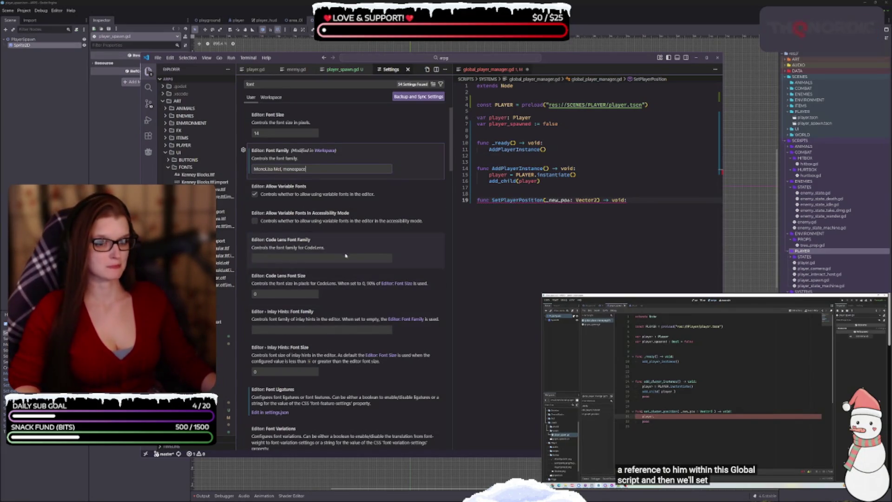
scroll(371, 238, down, 2)
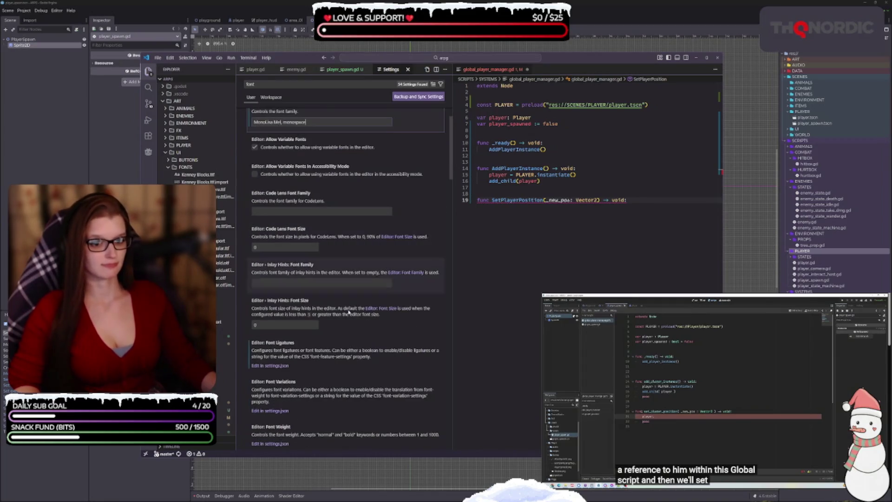
scroll(328, 342, down, 2)
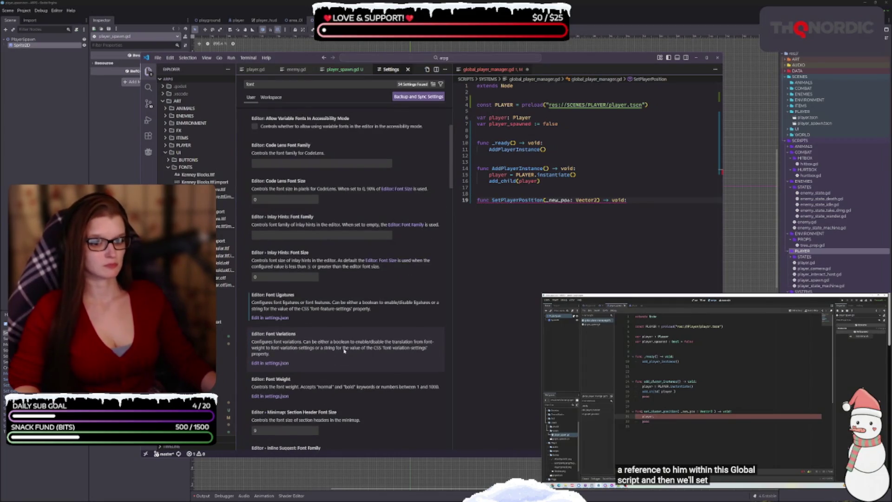
scroll(344, 351, down, 3)
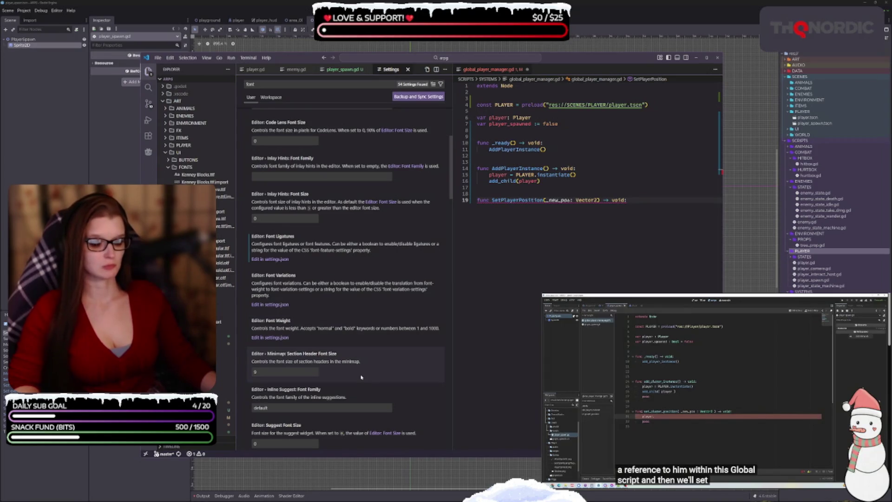
scroll(361, 378, down, 3)
scroll(360, 378, down, 8)
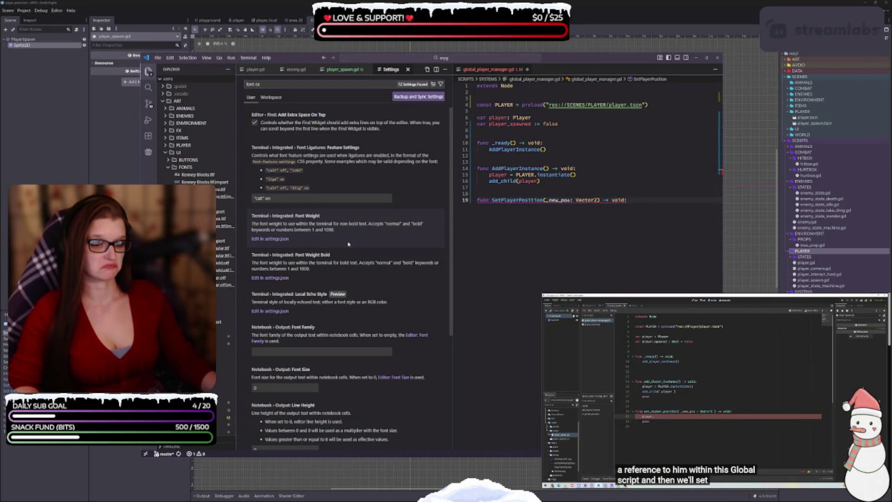
- Close the Settings tab, returning to player_spawn.gd beside global_player_manager.gd
scroll(348, 243, down, 5)
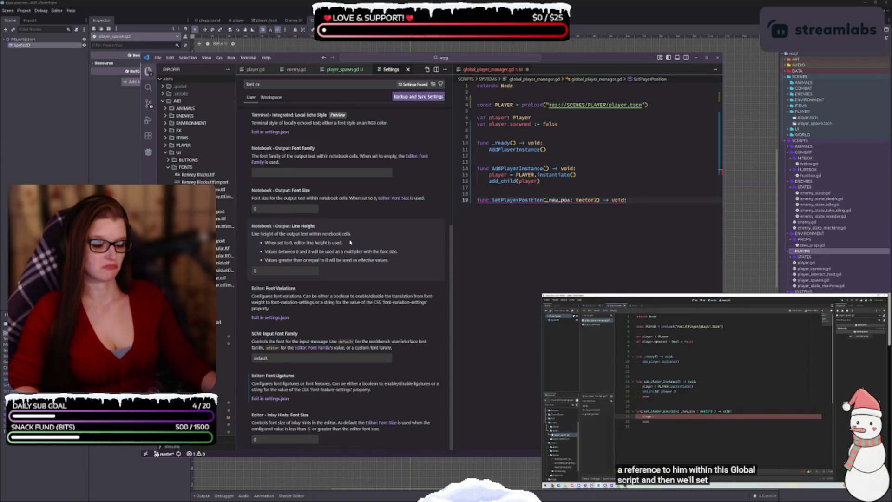
scroll(350, 242, up, 5)
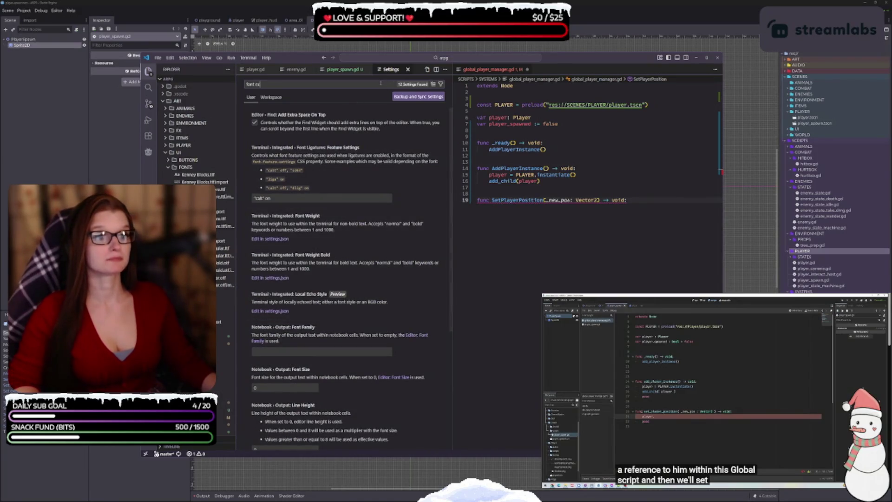
click(408, 69)
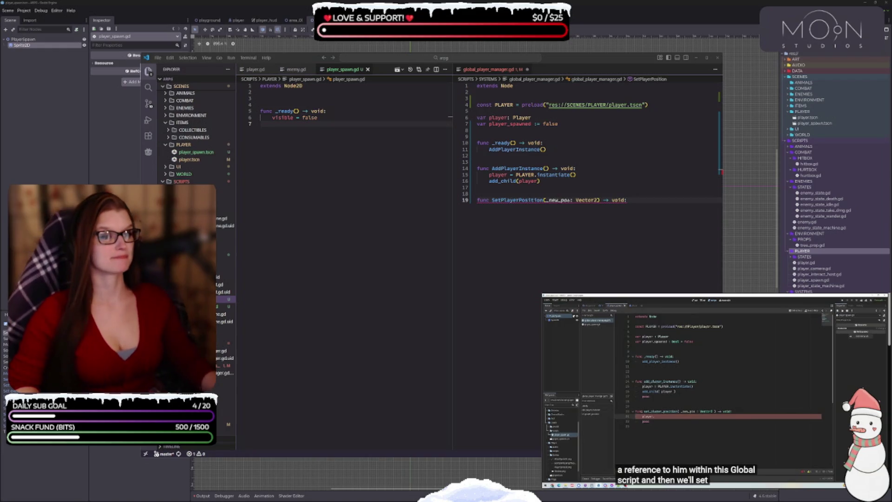
click(645, 195)
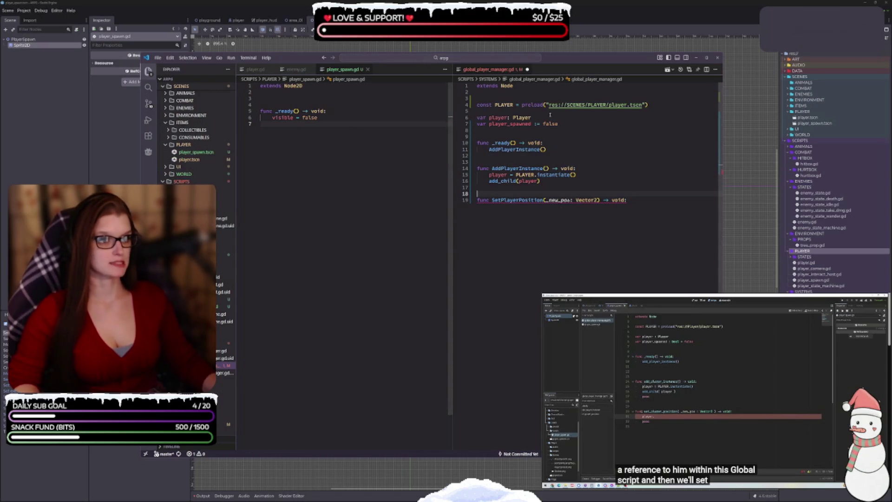
- Zoom the interface out with Ctrl+- and open Settings from the Manage gear menu
click(352, 125)
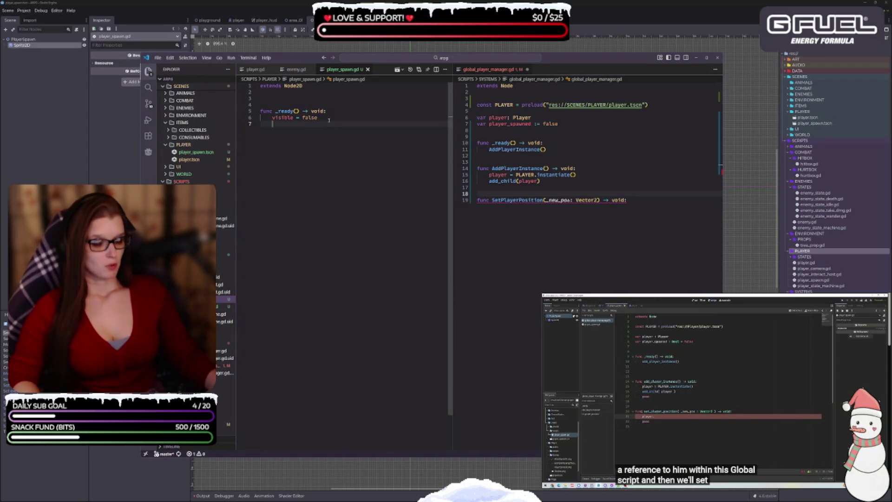
key(ctrl+minus)
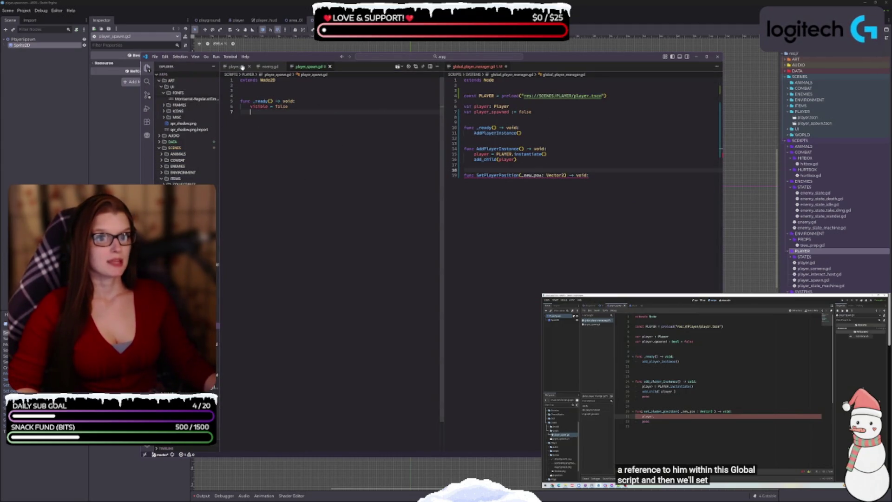
click(146, 440)
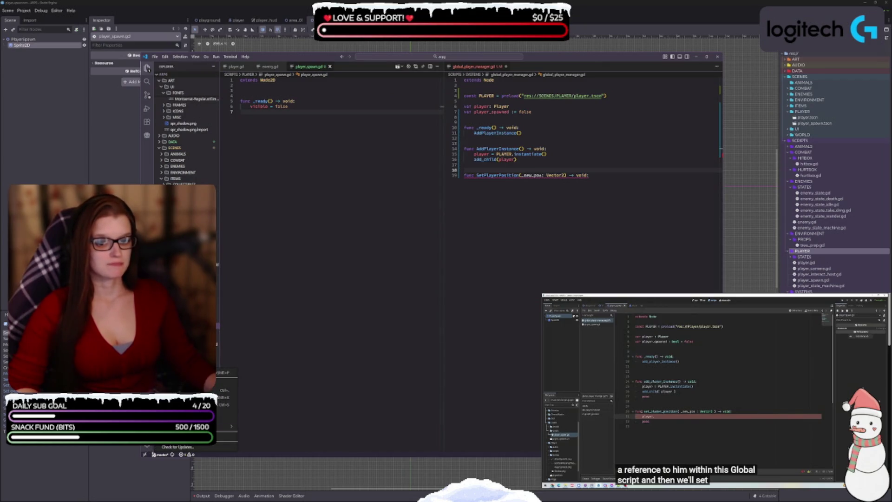
click(219, 390)
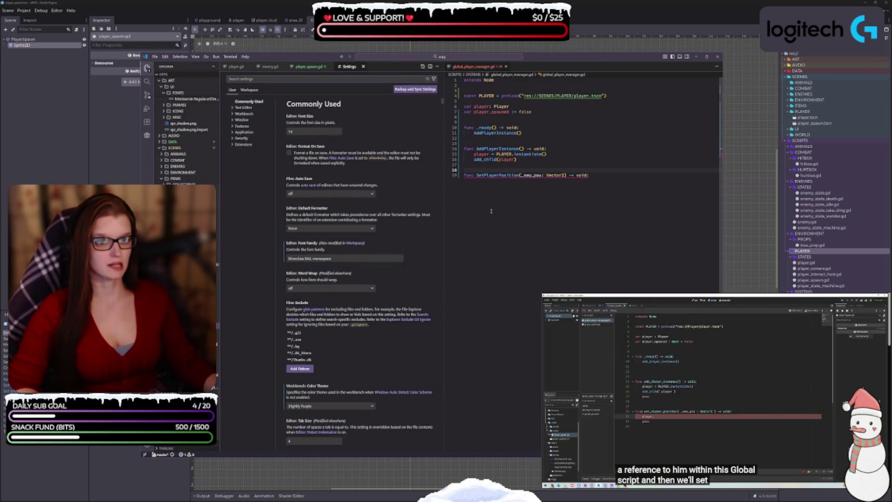
- Change Editor: Font Size from 14 to 16 in the Commonly Used settings
click(300, 131)
key(BackSpace)
text(6)
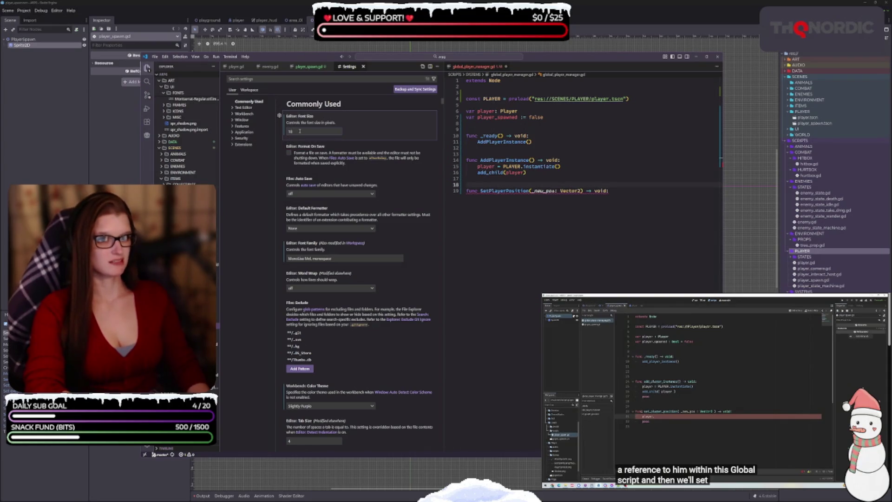
key(BackSpace)
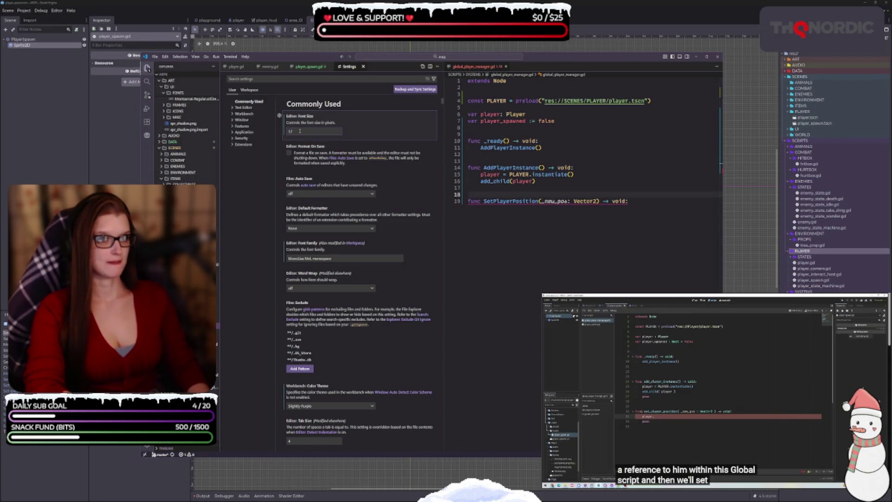
key(BackSpace)
text(6)
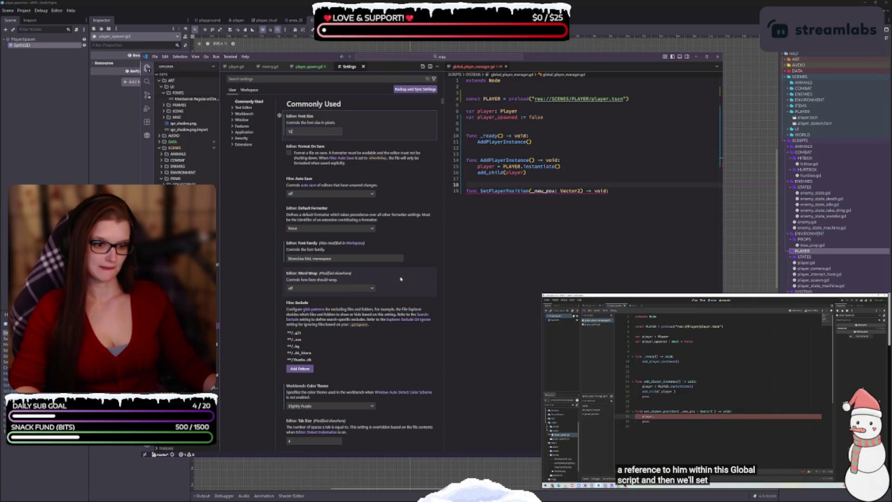
scroll(388, 265, down, 3)
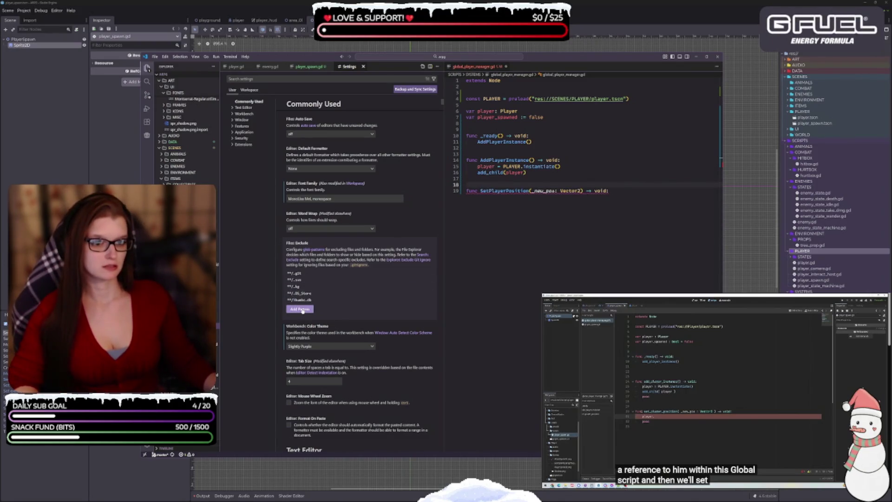
- Add a **/*.uid pattern to the Files: Exclude setting
click(302, 310)
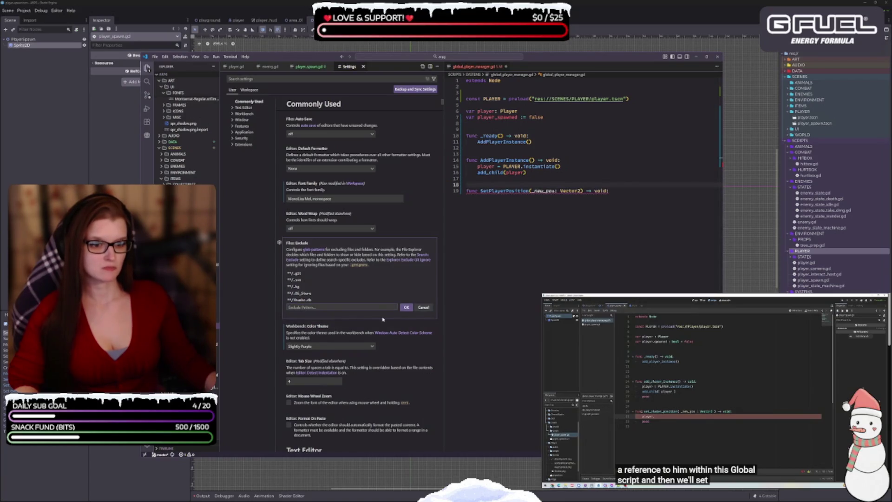
text(**)
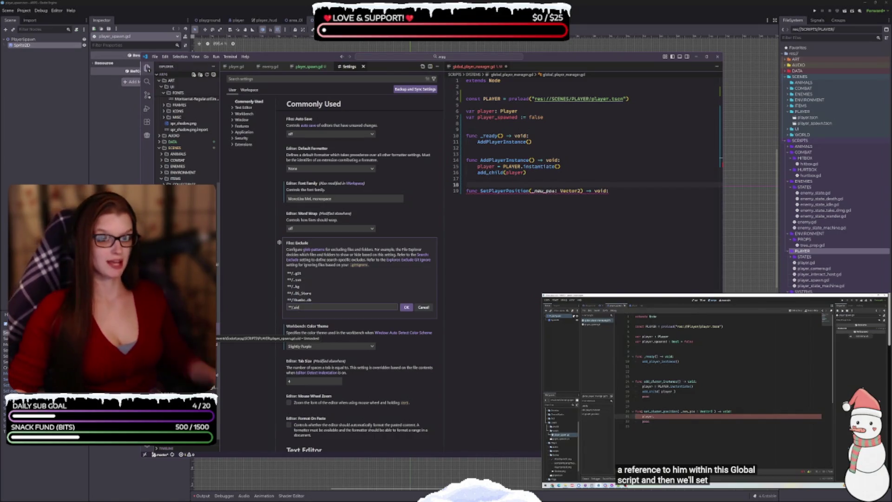
click(406, 307)
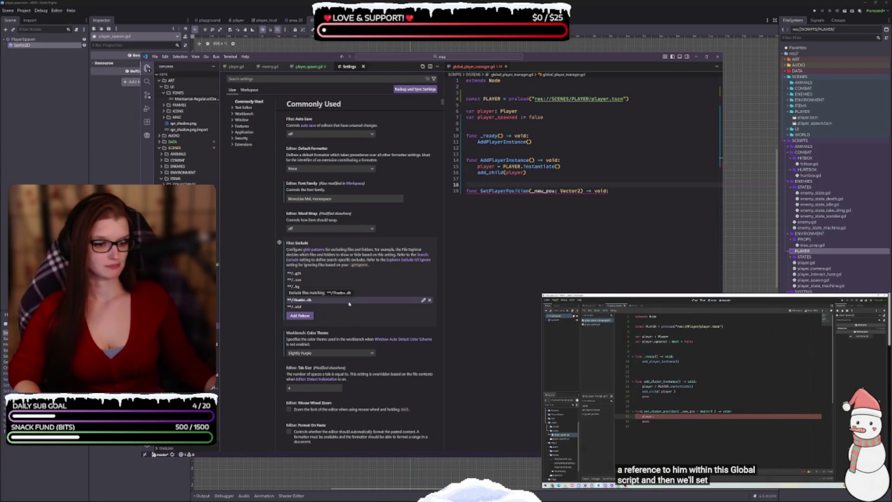
- Turn on Editor: Mouse Wheel Zoom and set Auto Closing Brackets to always
scroll(349, 307, down, 1)
click(290, 397)
scroll(297, 398, down, 3)
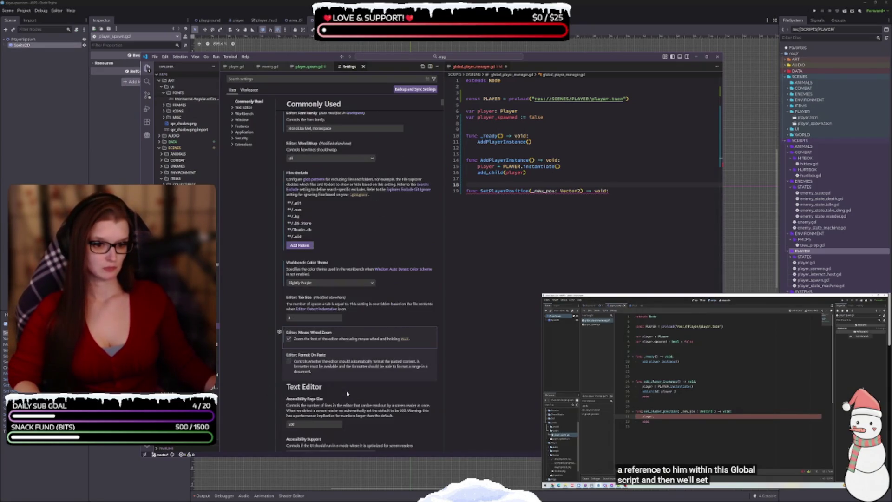
scroll(360, 368, down, 3)
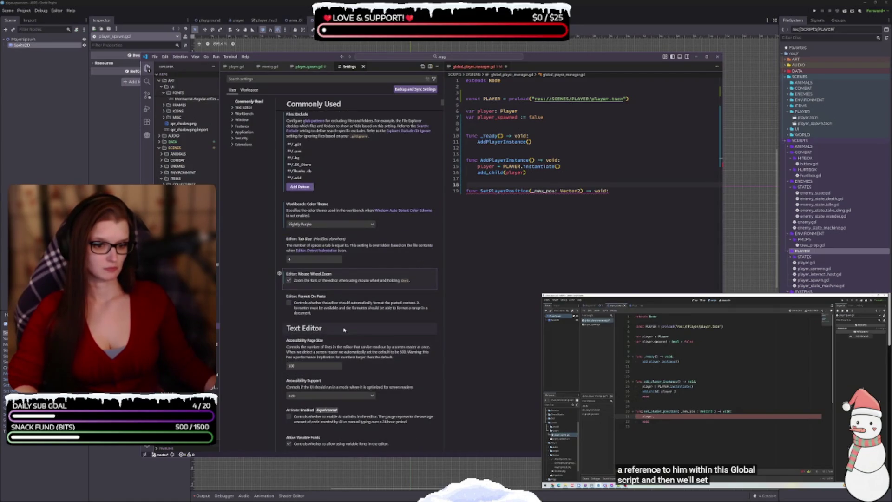
scroll(343, 329, down, 2)
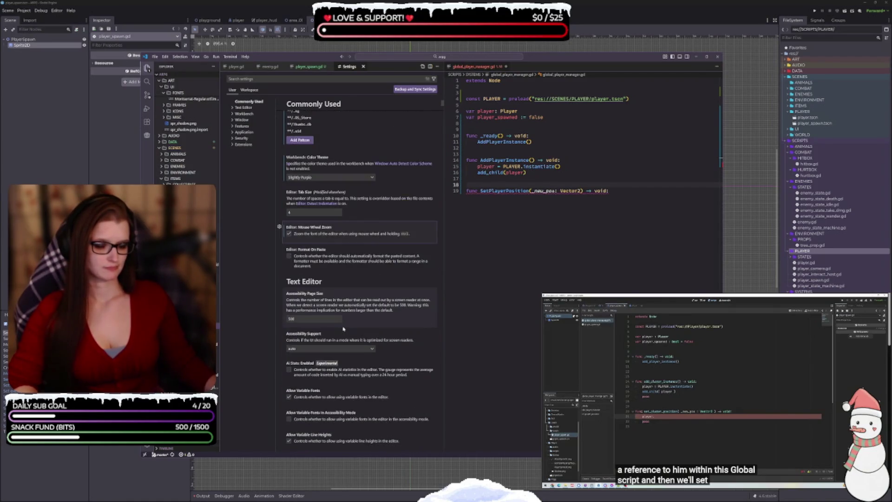
scroll(343, 328, down, 2)
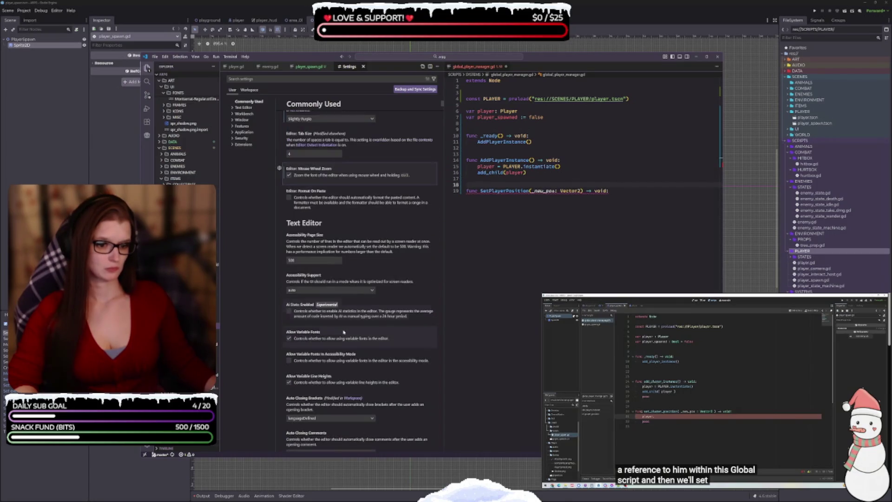
scroll(342, 329, down, 3)
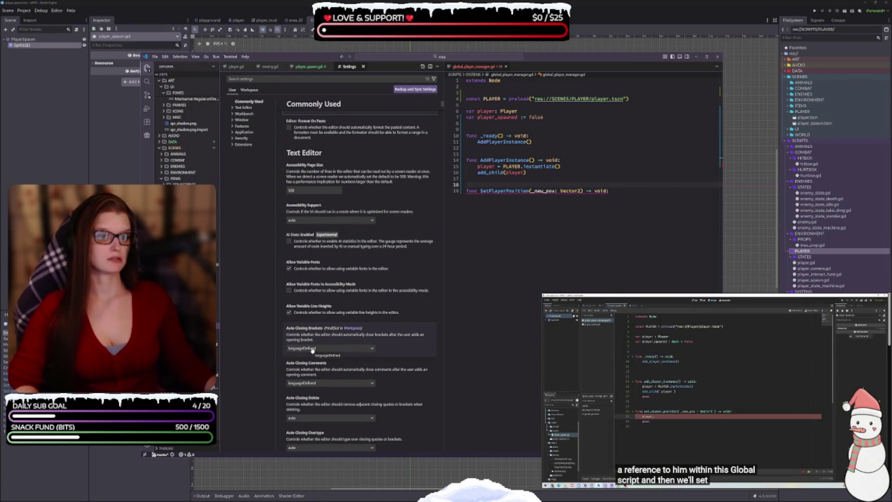
click(328, 348)
click(316, 355)
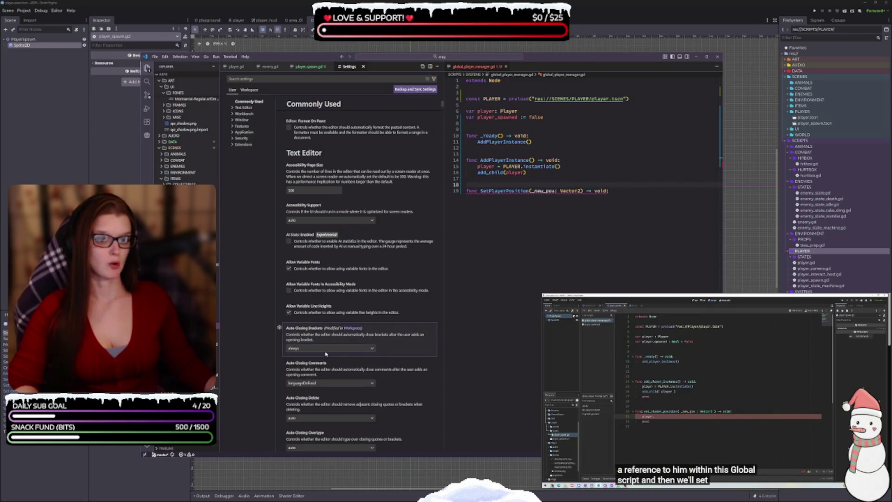
scroll(402, 348, down, 2)
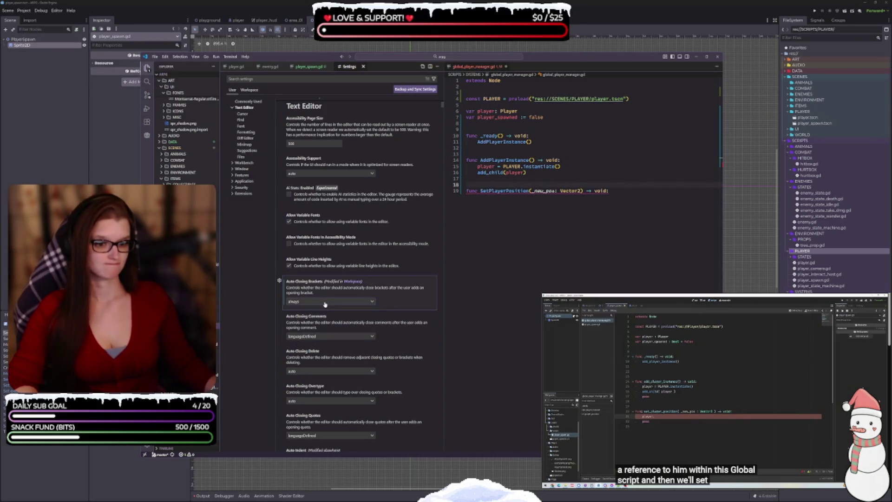
- Set Editor: Auto Closing Quotes to always
scroll(325, 306, down, 2)
click(330, 388)
click(314, 399)
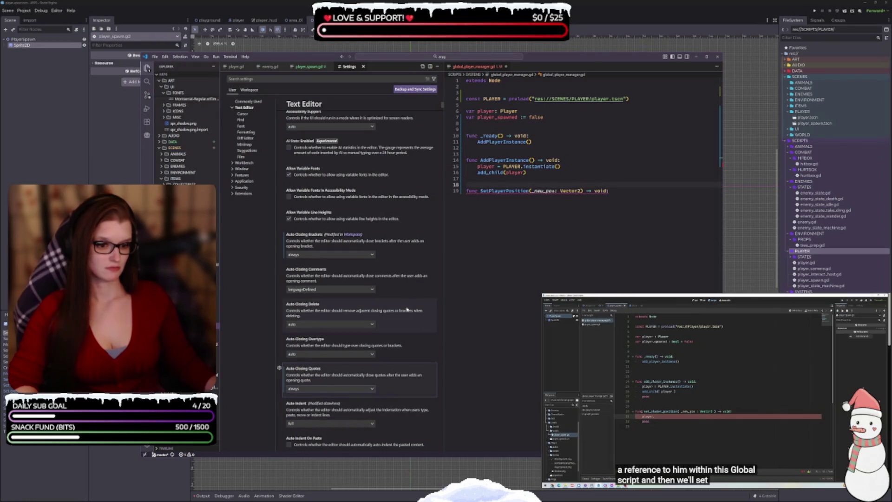
- Try Independent Color Pool with a test '[' on line 17, then remove it and turn the option off
scroll(400, 354, down, 1)
scroll(396, 347, down, 2)
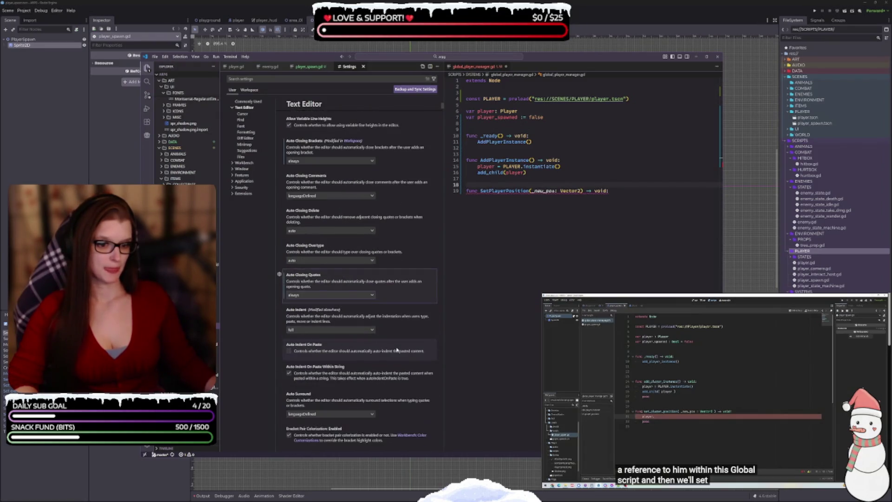
scroll(396, 349, down, 2)
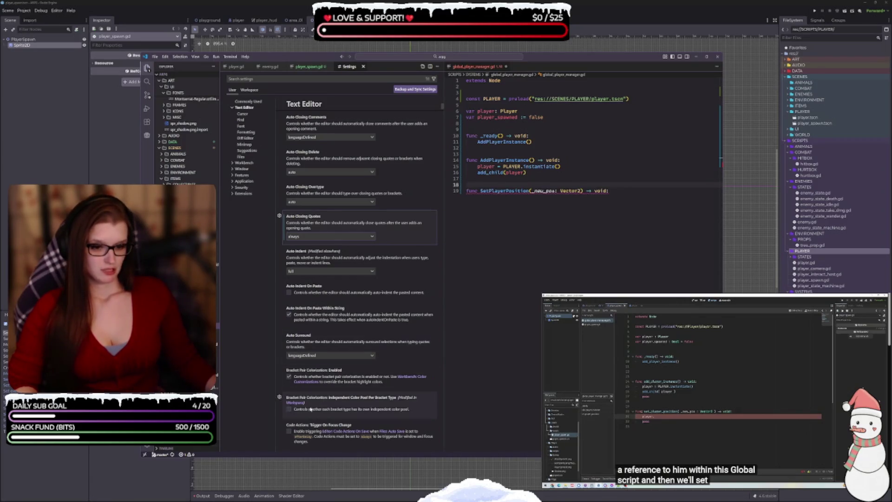
click(289, 409)
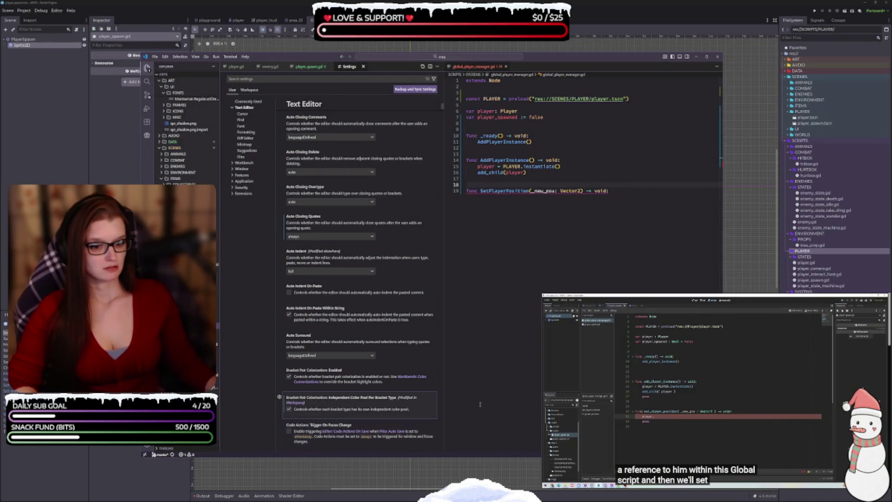
click(545, 180)
text([)
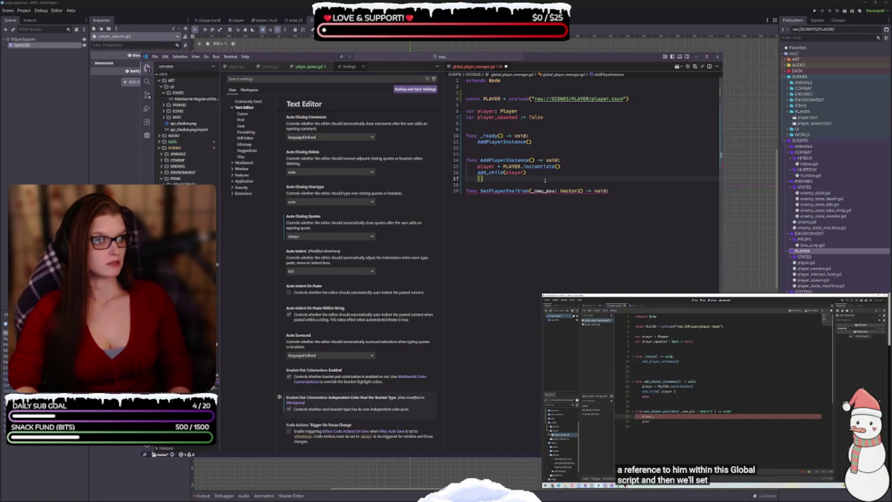
key(BackSpace)
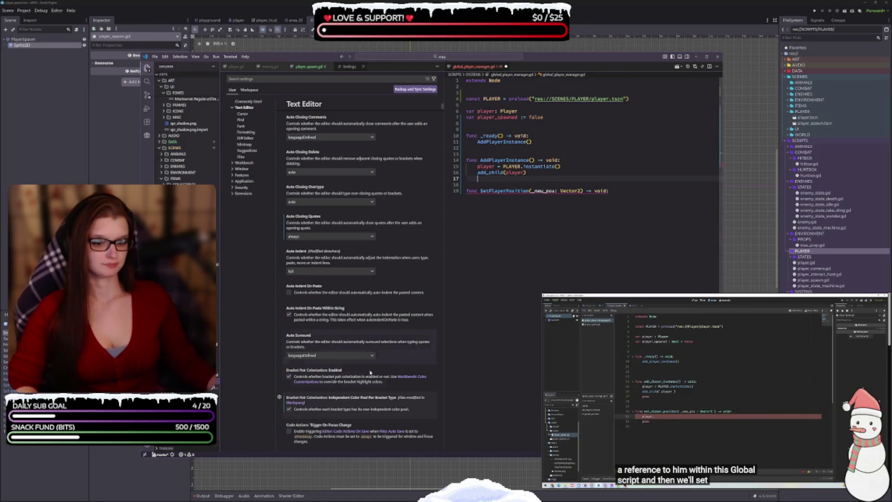
click(288, 408)
- Change Editor Guides: Bracket Pairs from false to true
scroll(366, 407, down, 2)
scroll(366, 408, down, 3)
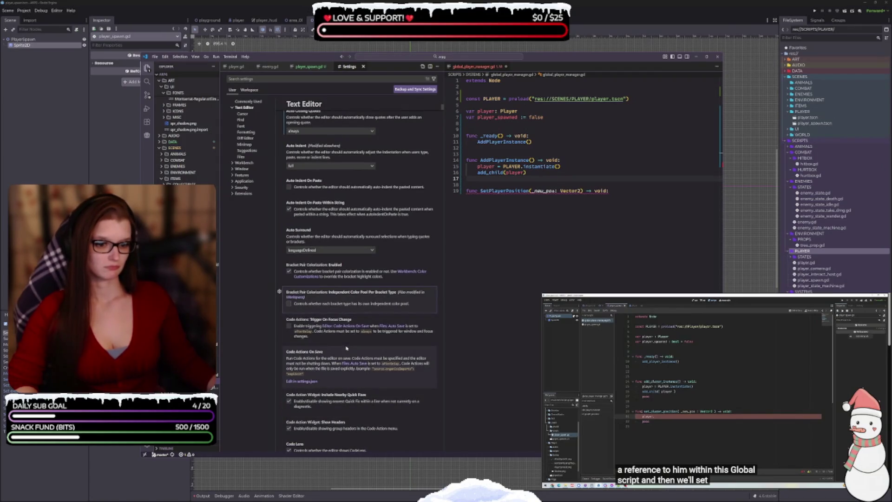
scroll(346, 348, down, 5)
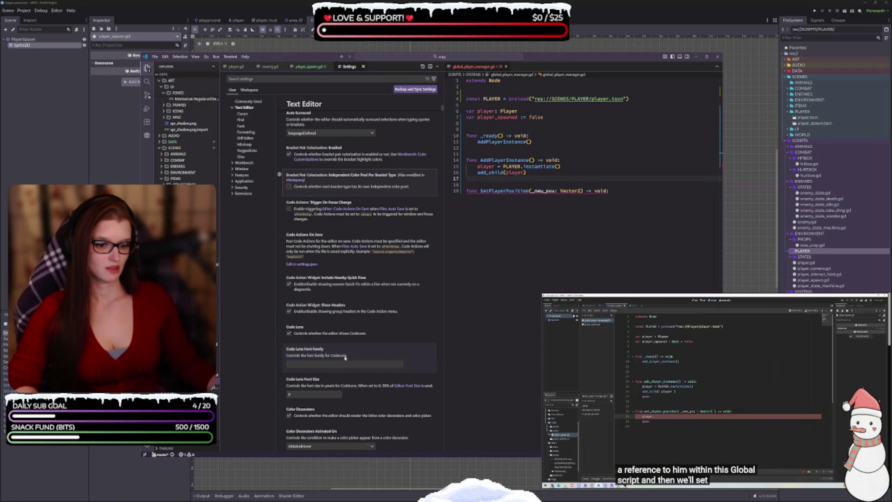
scroll(345, 356, down, 6)
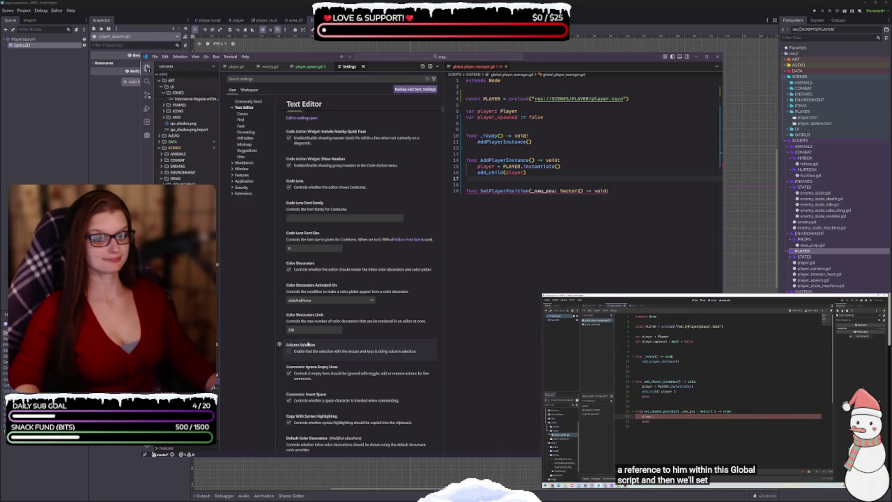
scroll(364, 328, down, 2)
scroll(364, 328, down, 5)
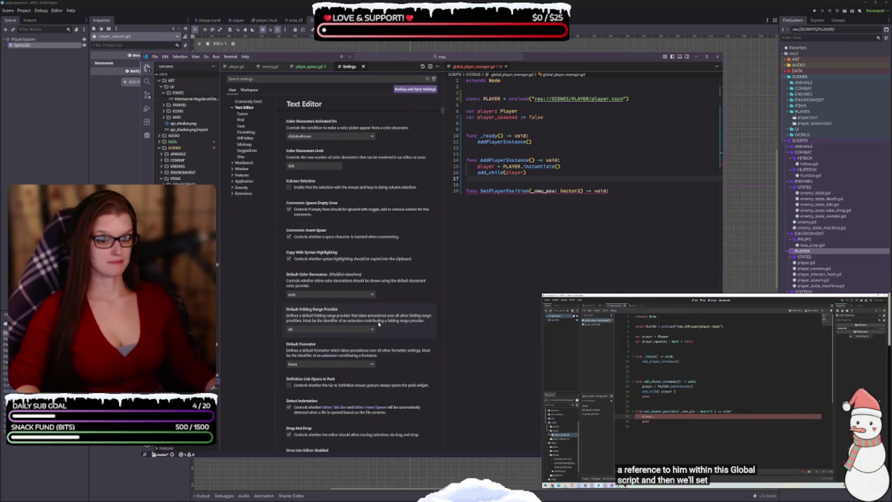
scroll(379, 320, down, 5)
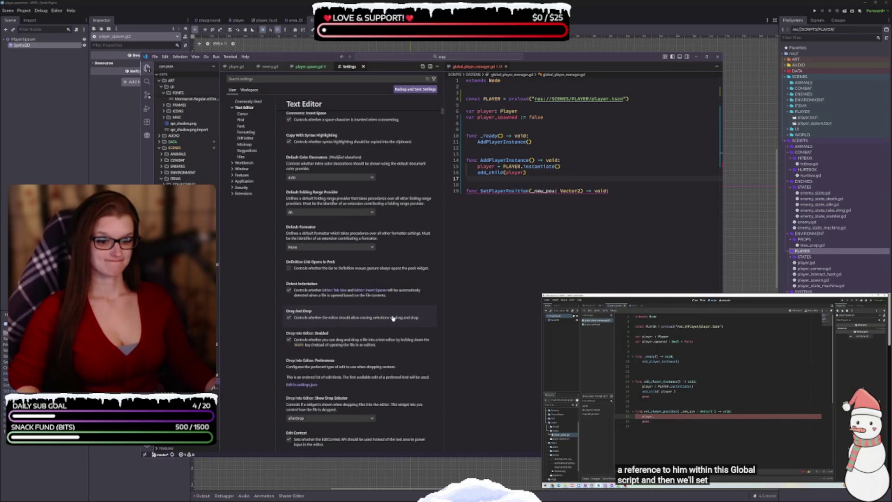
scroll(391, 326, down, 2)
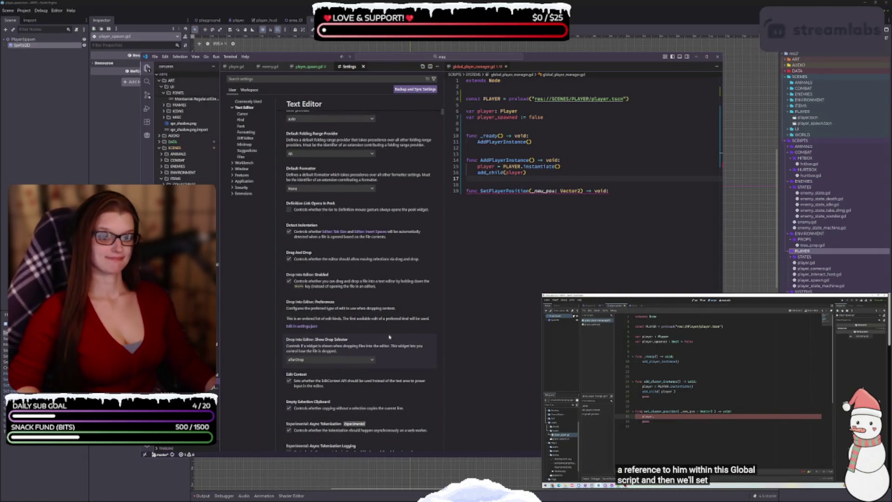
scroll(389, 338, down, 5)
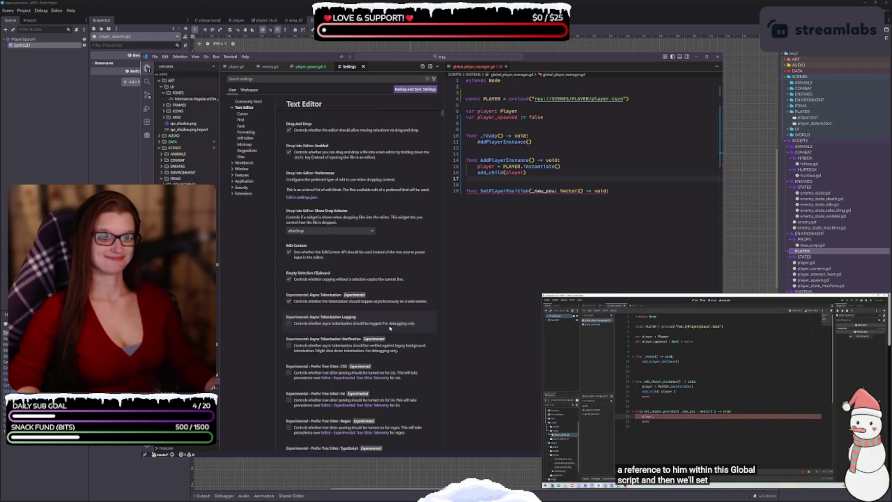
scroll(387, 325, down, 8)
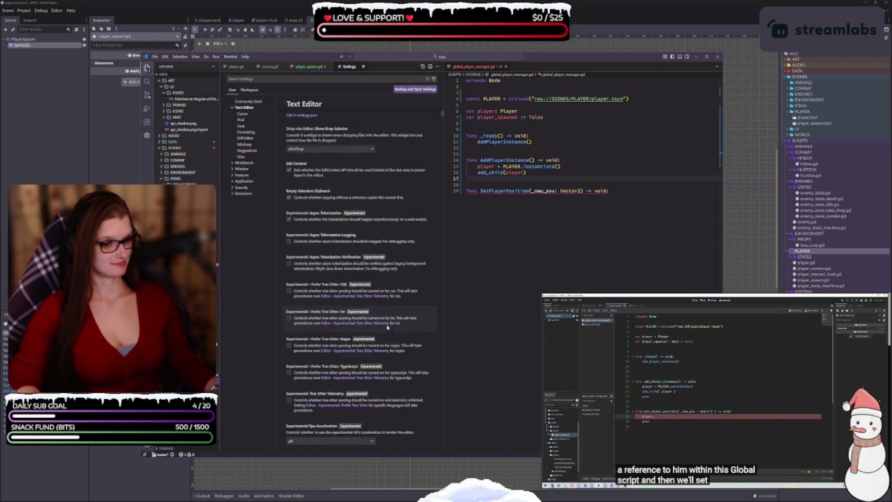
scroll(386, 326, down, 4)
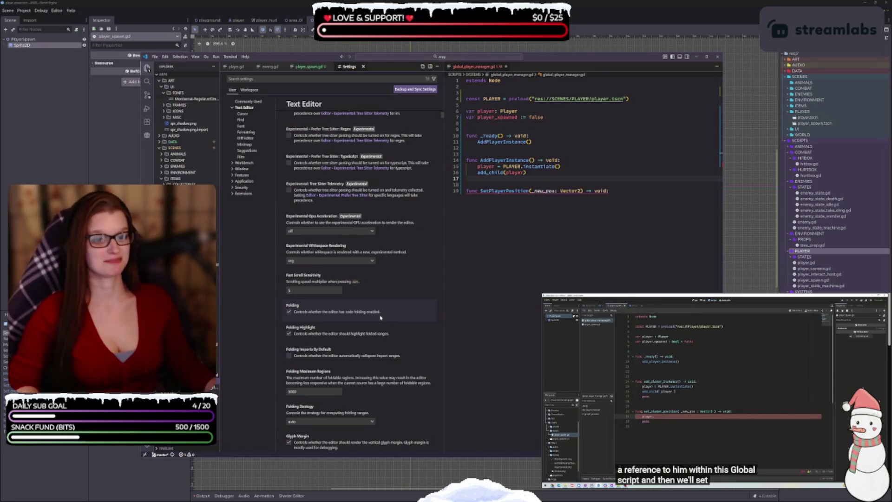
scroll(380, 317, down, 2)
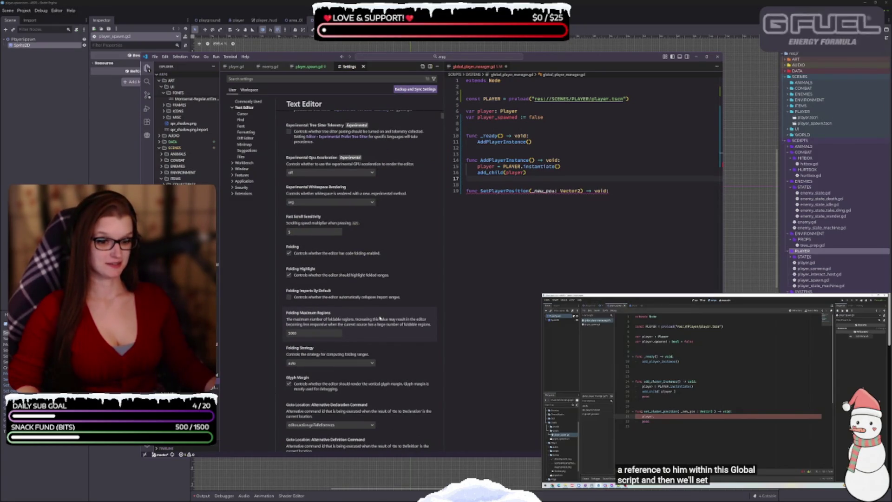
scroll(376, 319, down, 10)
scroll(373, 320, down, 3)
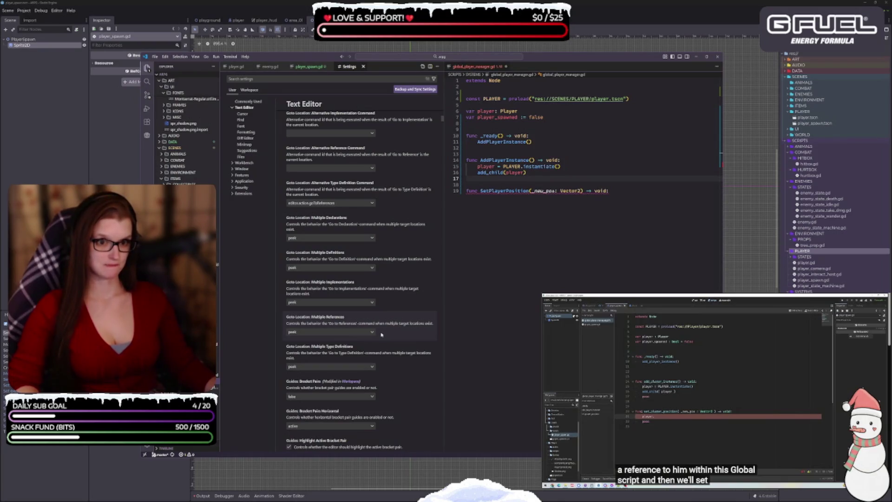
click(315, 397)
click(306, 404)
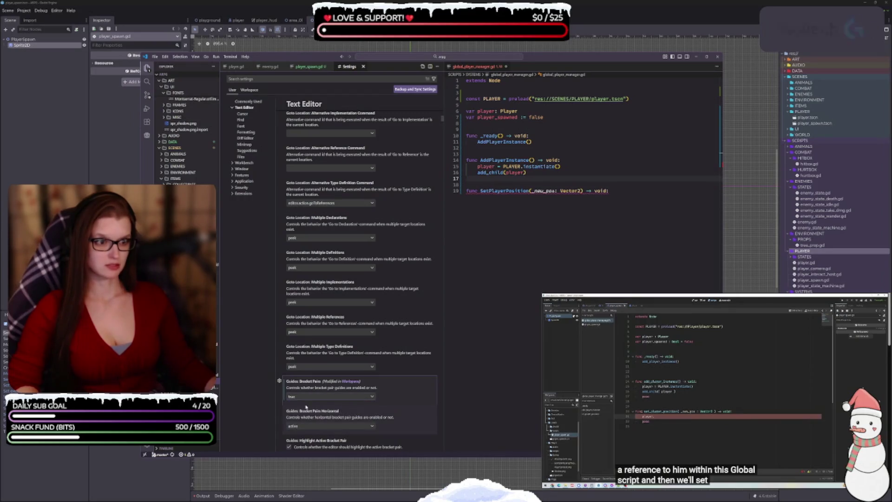
- Scroll further through the remaining Text Editor settings
scroll(413, 386, down, 1)
scroll(413, 386, down, 2)
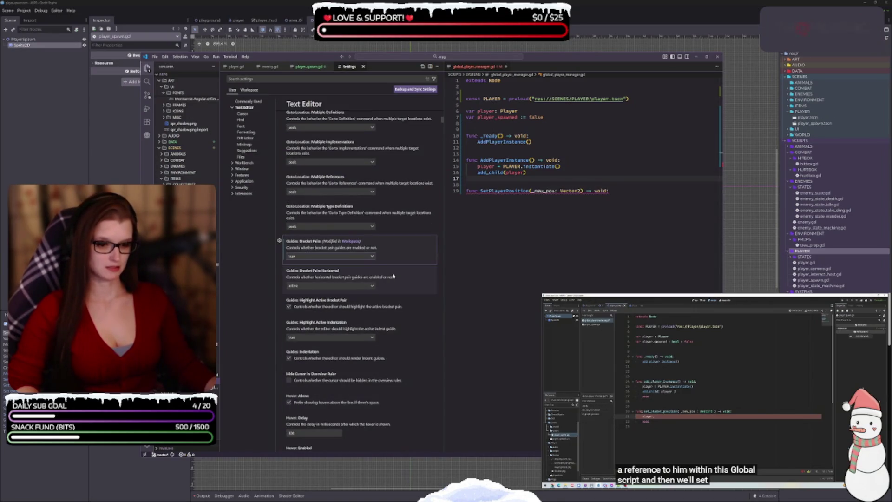
scroll(364, 381, down, 5)
scroll(406, 307, down, 2)
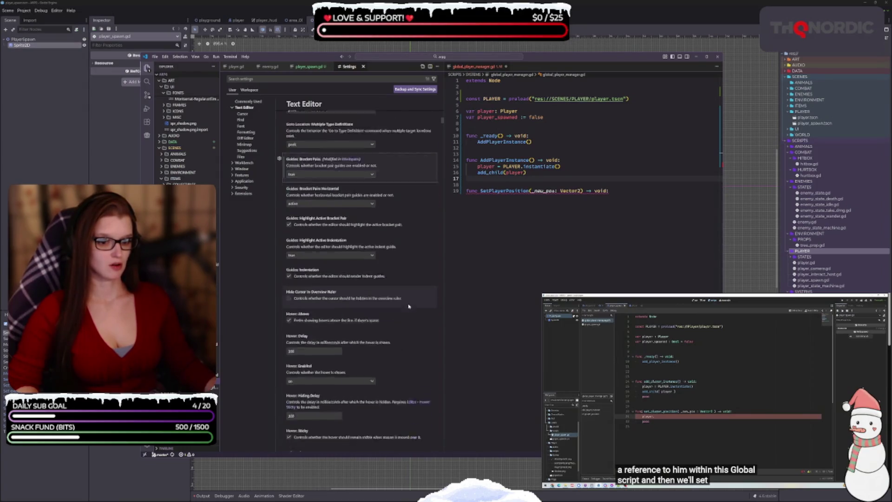
scroll(404, 292, down, 5)
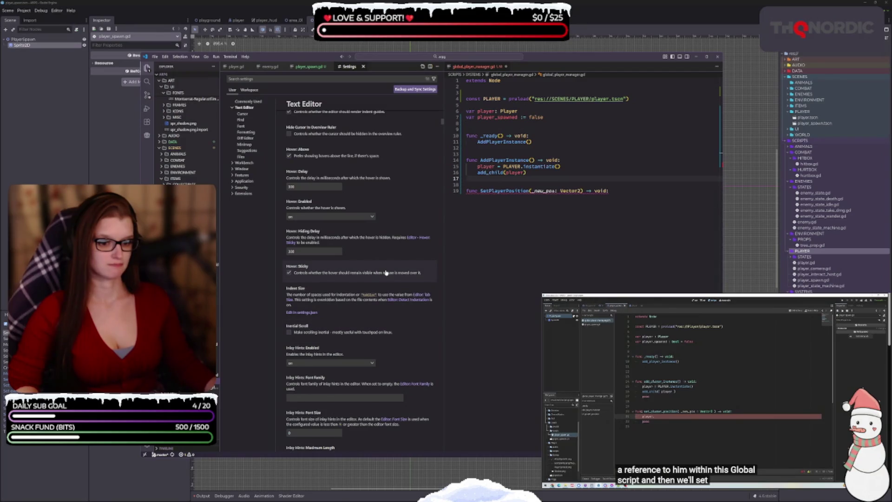
scroll(385, 273, down, 8)
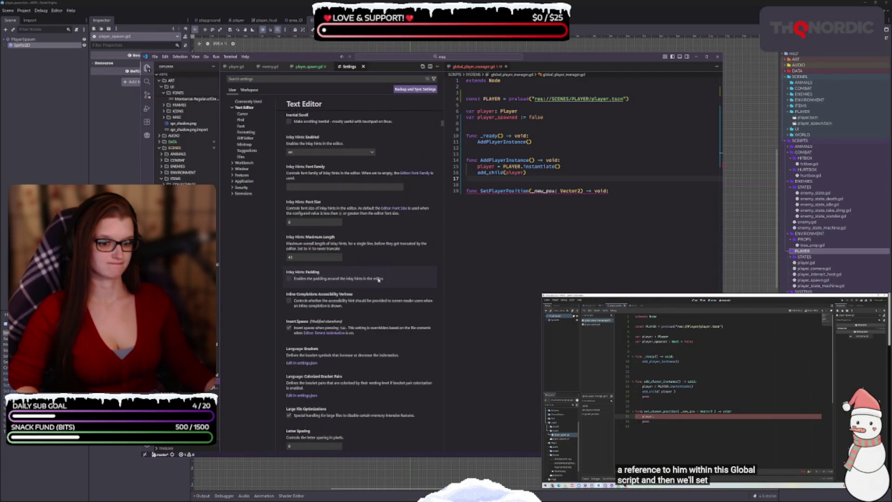
scroll(365, 325, down, 6)
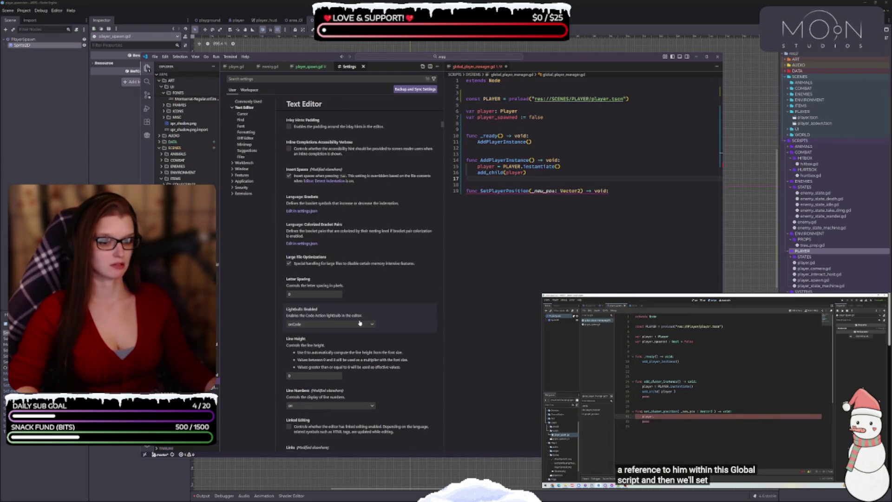
scroll(359, 322, down, 3)
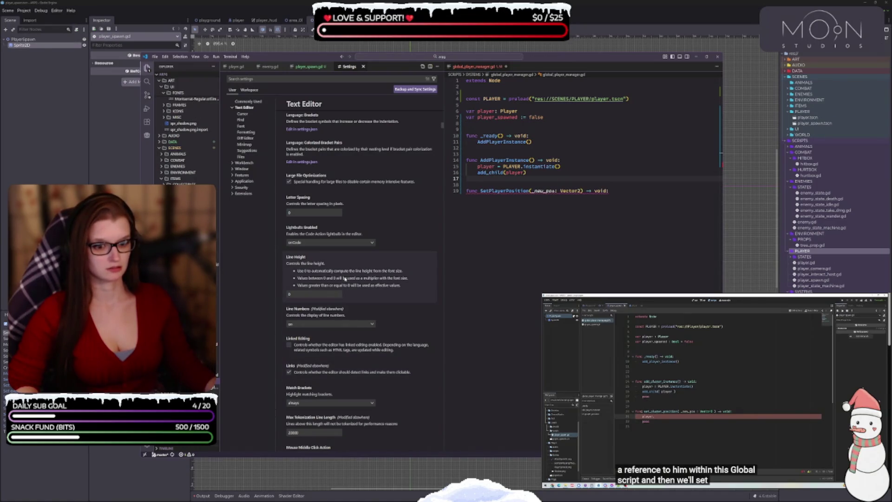
scroll(345, 278, down, 3)
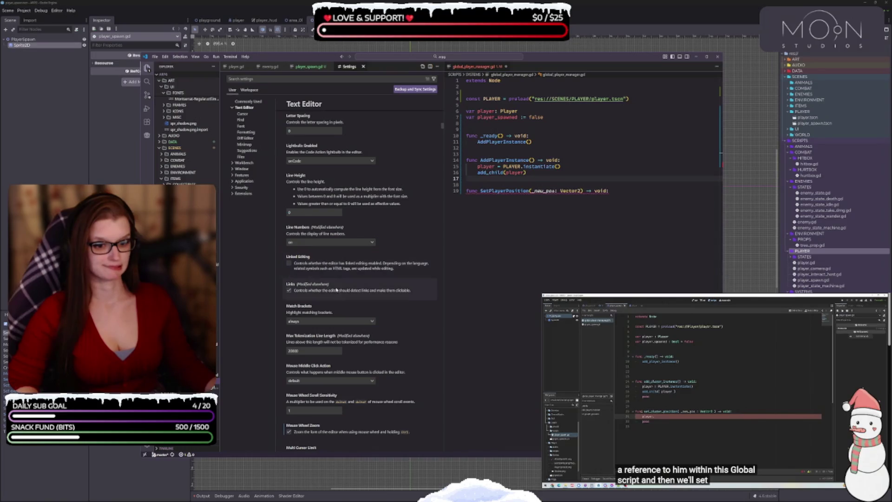
scroll(339, 281, down, 8)
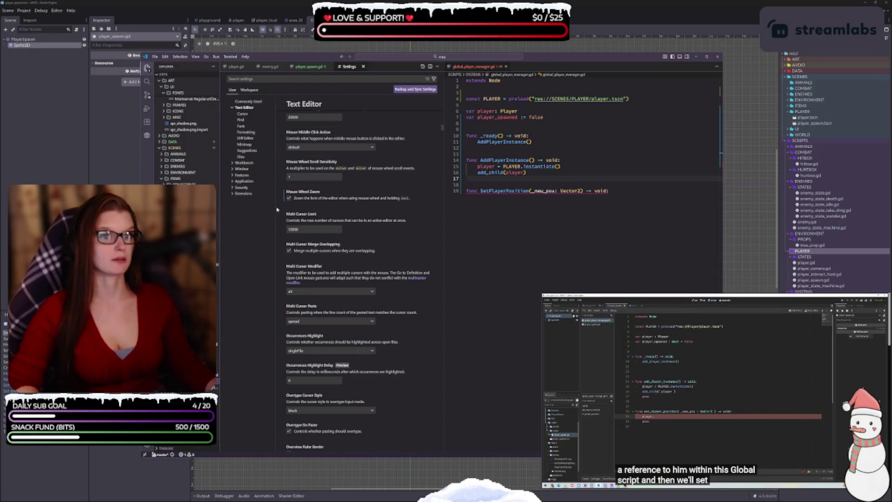
- Close the Settings tab, widen the Explorer panel, and select the UI folder
click(363, 68)
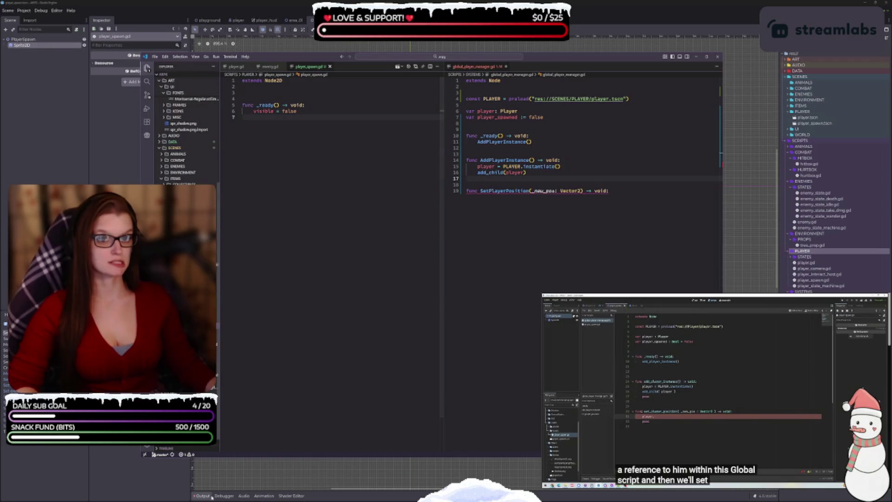
drag(220, 336, 227, 336)
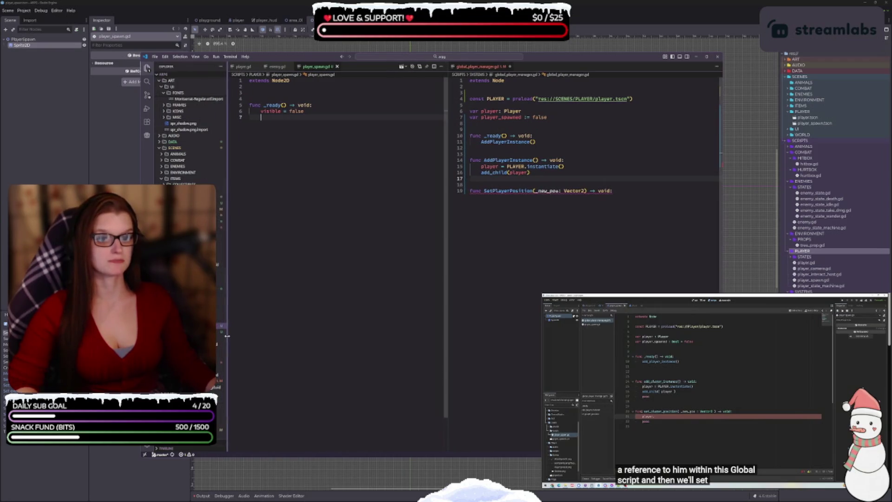
scroll(183, 163, up, 5)
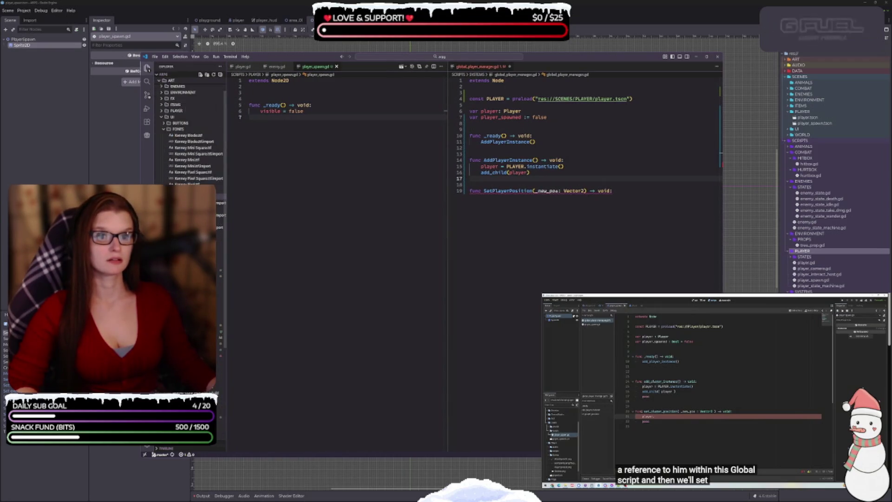
click(162, 136)
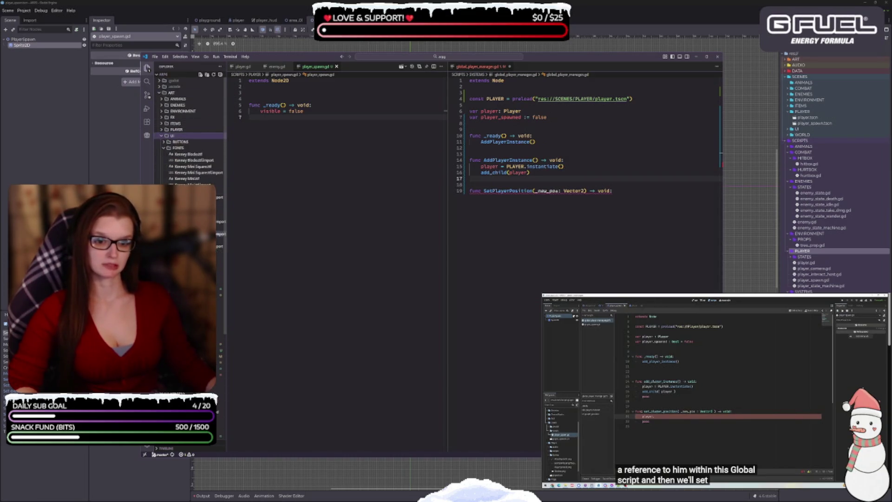
- Widen the Explorer slightly more, then reopen Settings from the Manage gear menu
scroll(191, 135, down, 3)
scroll(190, 134, down, 4)
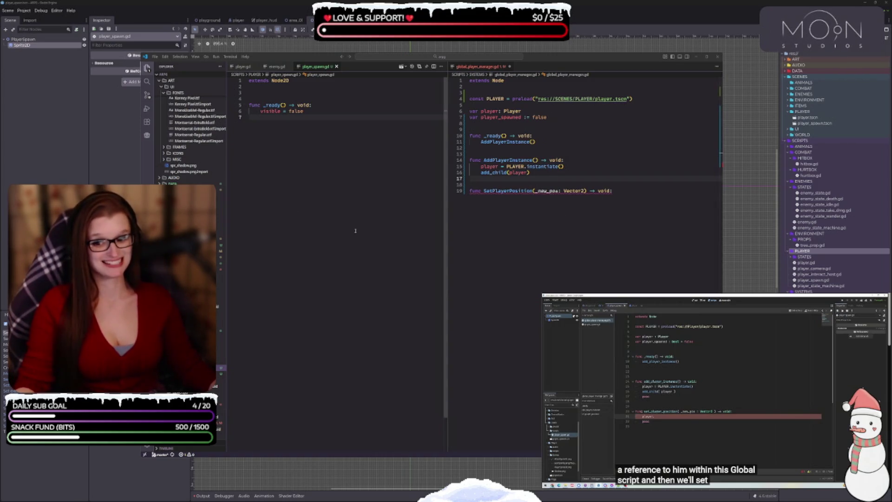
click(296, 122)
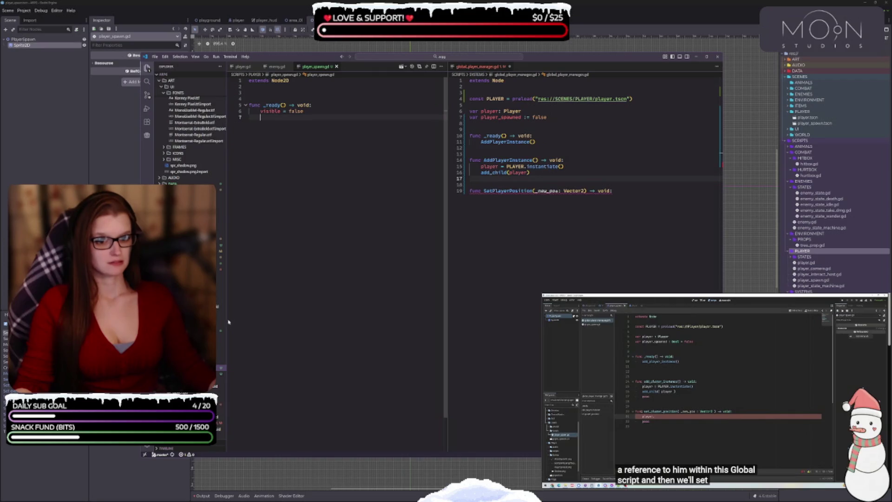
drag(228, 322, 229, 318)
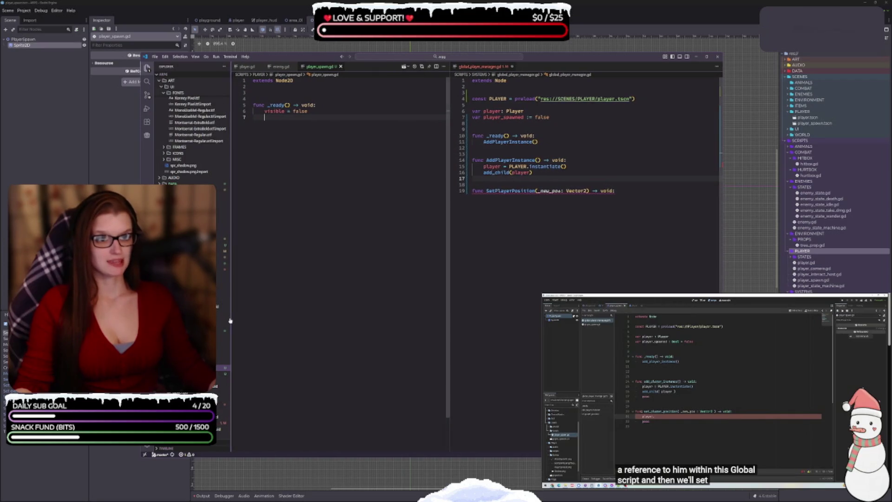
click(147, 443)
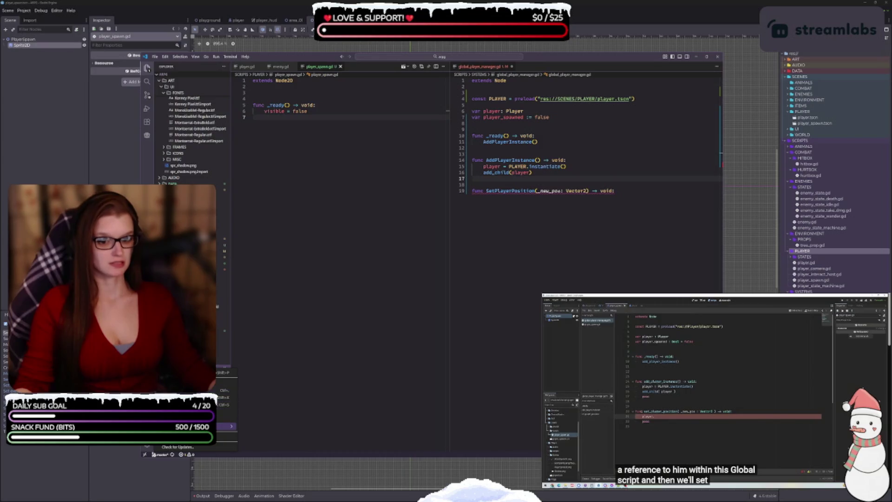
click(223, 390)
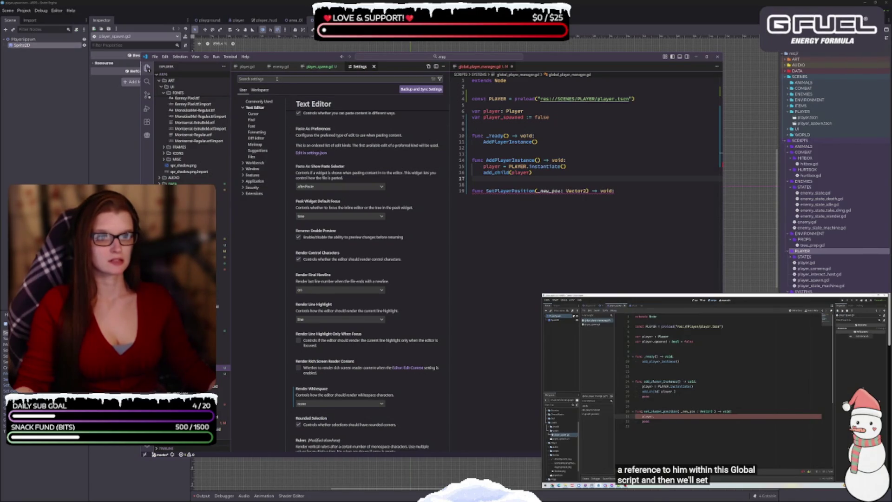
- Search the settings for 'expl' and browse the results
text(exp)
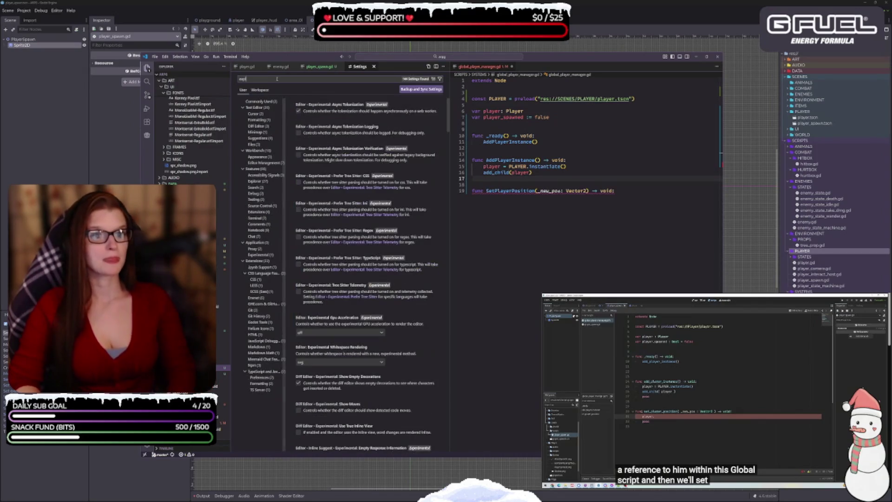
text(l)
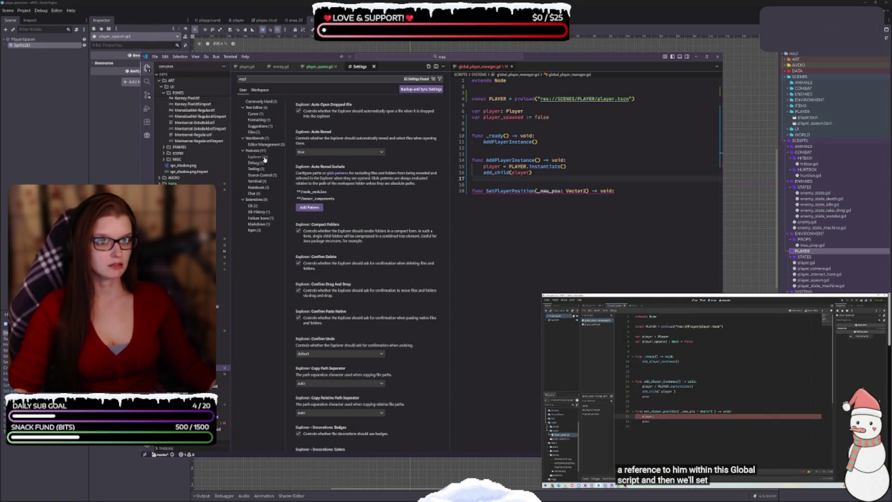
scroll(371, 236, down, 1)
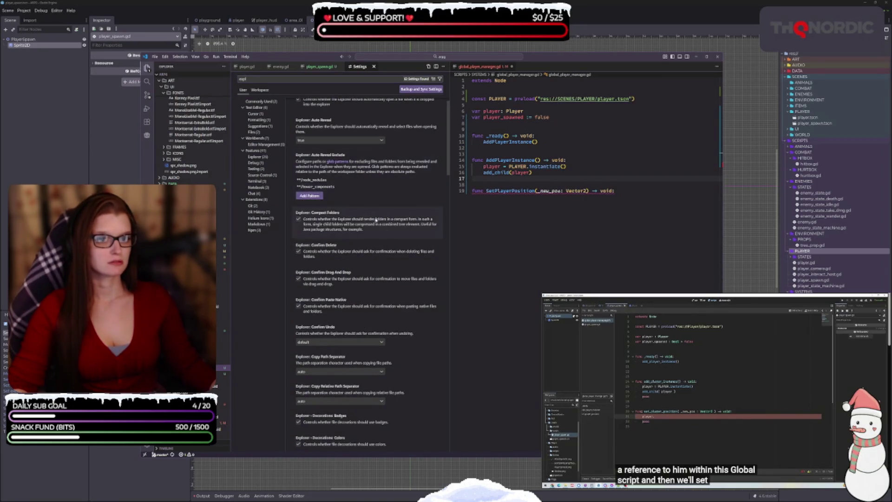
scroll(384, 249, down, 5)
scroll(384, 250, down, 2)
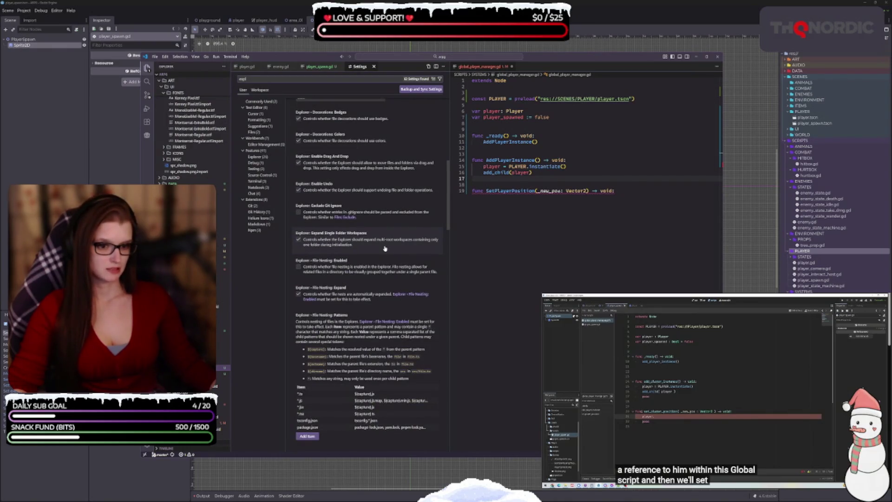
scroll(384, 248, down, 2)
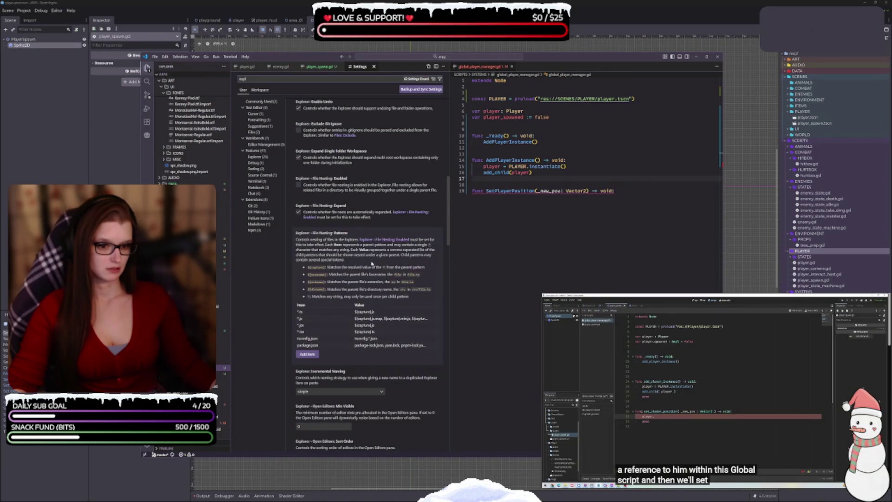
scroll(369, 261, up, 2)
scroll(368, 261, up, 8)
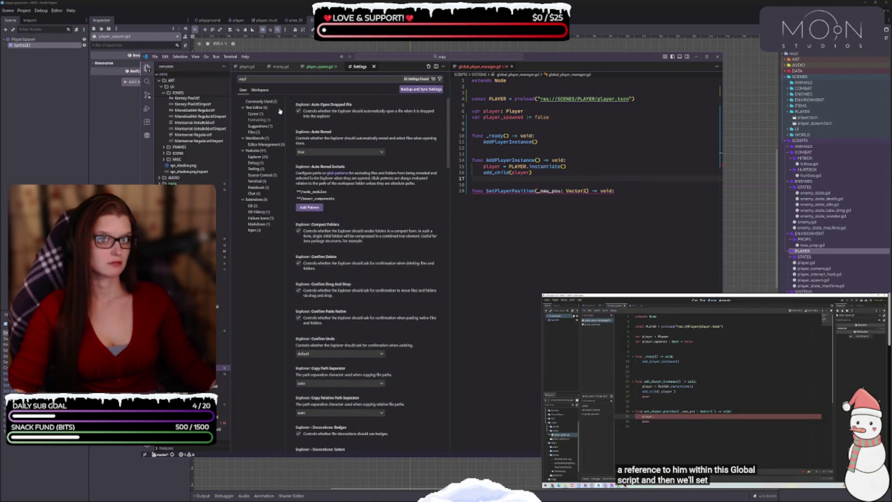
- Replace the settings search text with 'glob'
click(270, 77)
key(ctrl+a)
key(BackSpace)
text(glob)
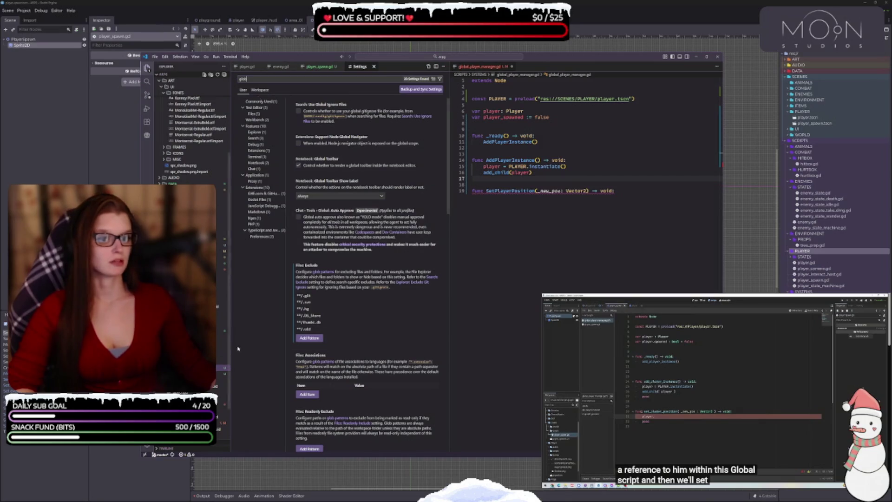
- Change the last Files: Exclude pattern to **/*.gd.uid
click(429, 329)
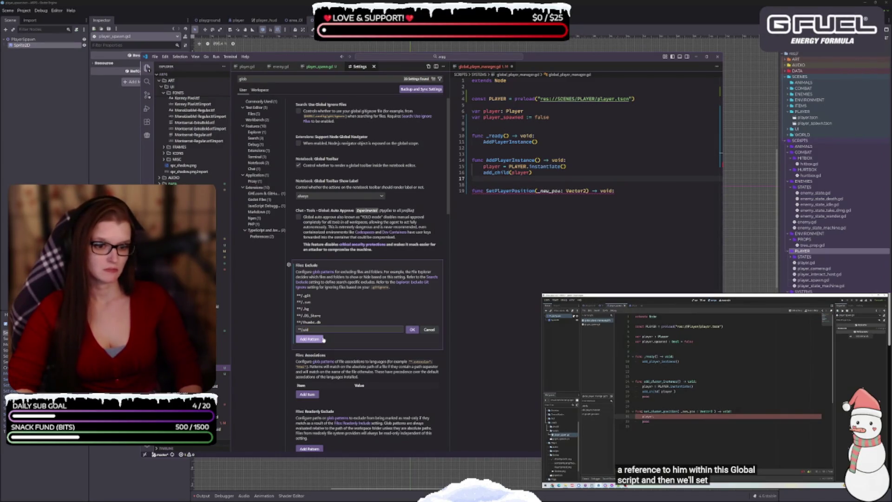
text(*.gd)
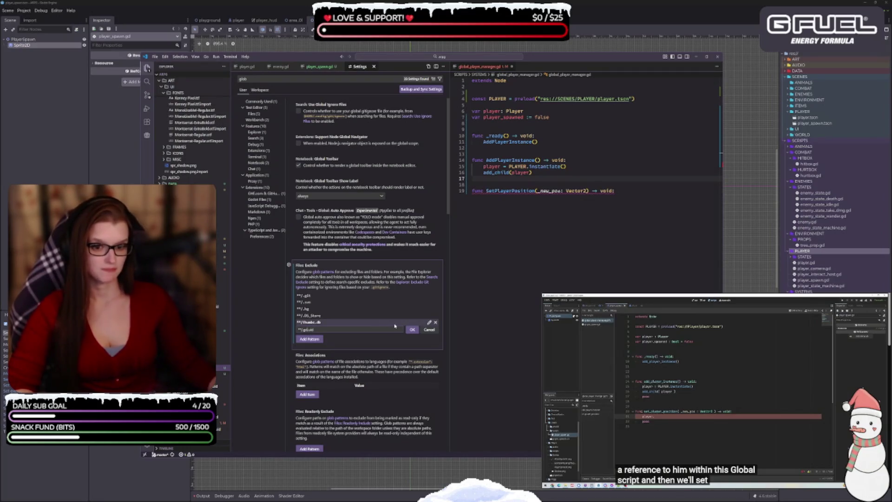
click(412, 330)
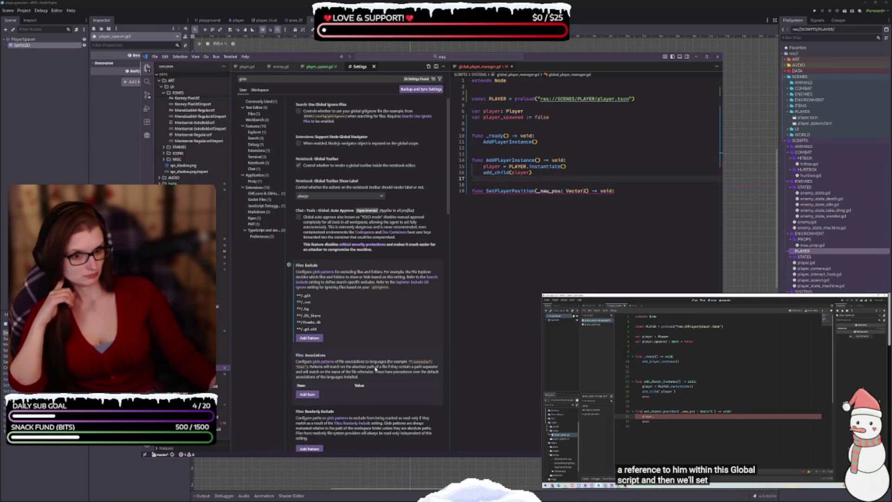
scroll(368, 305, down, 5)
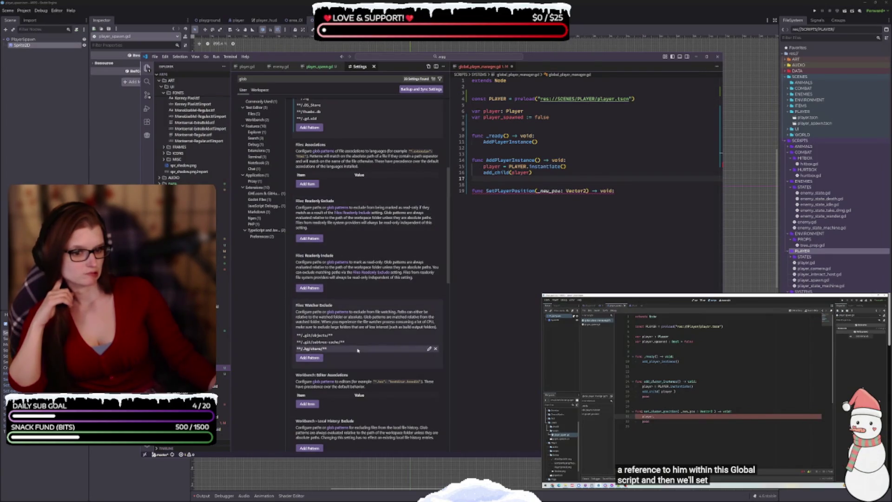
- Scroll through the glob-filtered settings results
scroll(343, 302, down, 1)
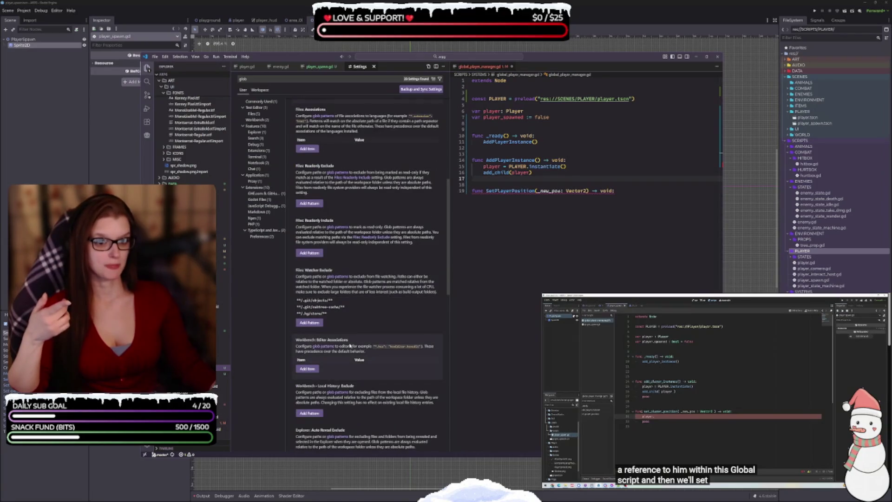
scroll(351, 339, down, 1)
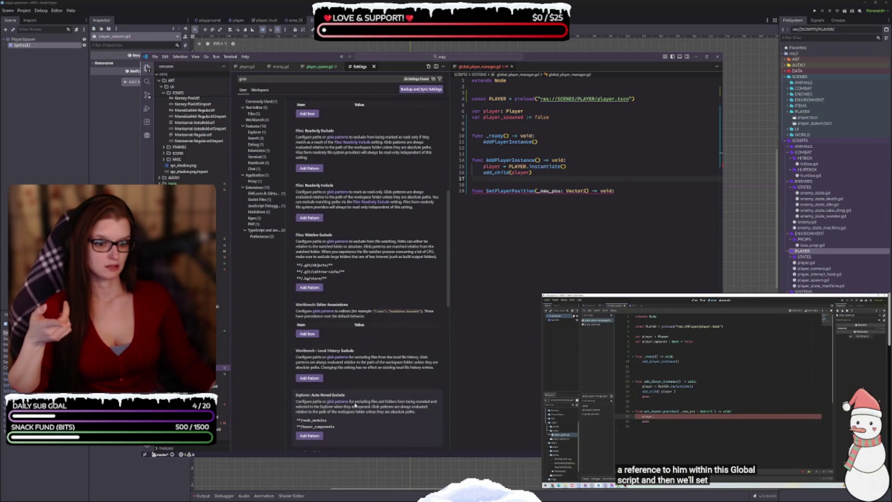
scroll(354, 404, down, 2)
scroll(356, 367, down, 2)
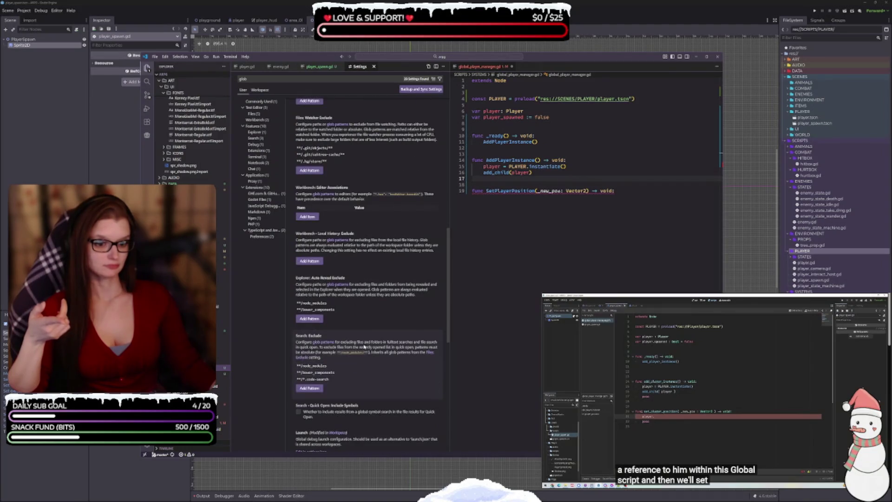
scroll(358, 372, down, 5)
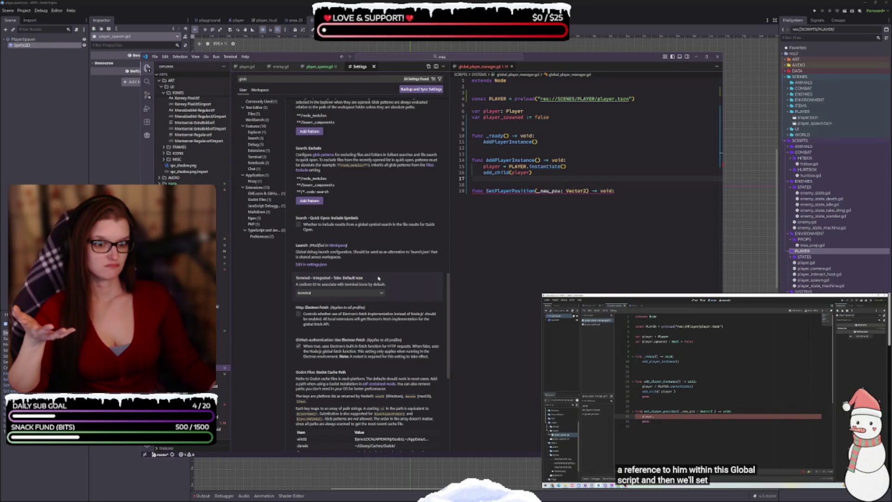
scroll(378, 278, down, 2)
scroll(377, 288, down, 4)
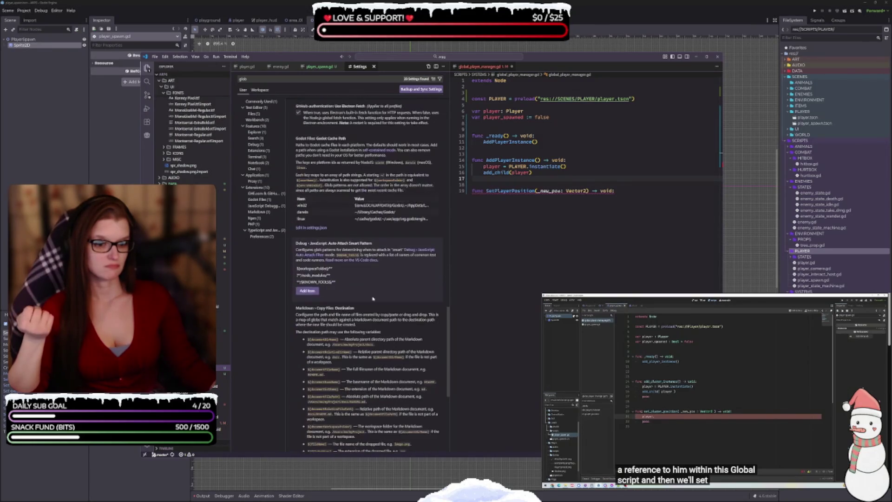
- Replace the settings search text with 'explorer'
click(278, 78)
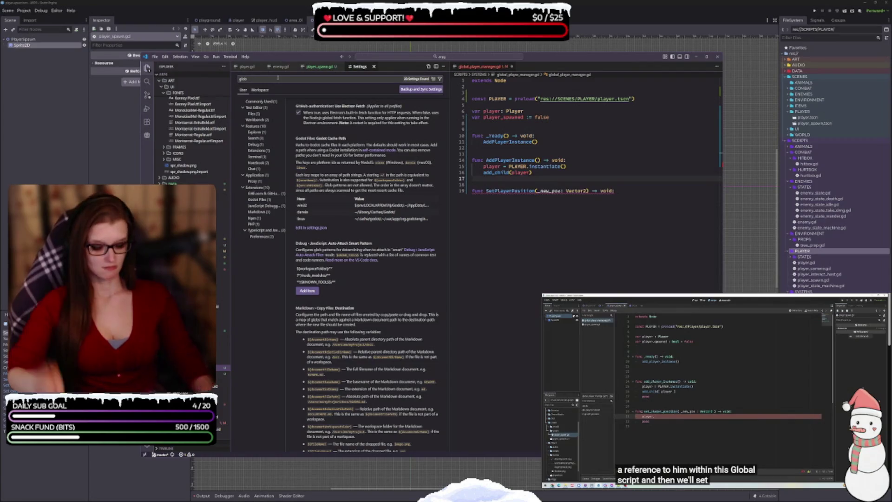
key(ctrl+a)
key(BackSpace)
text(explorer)
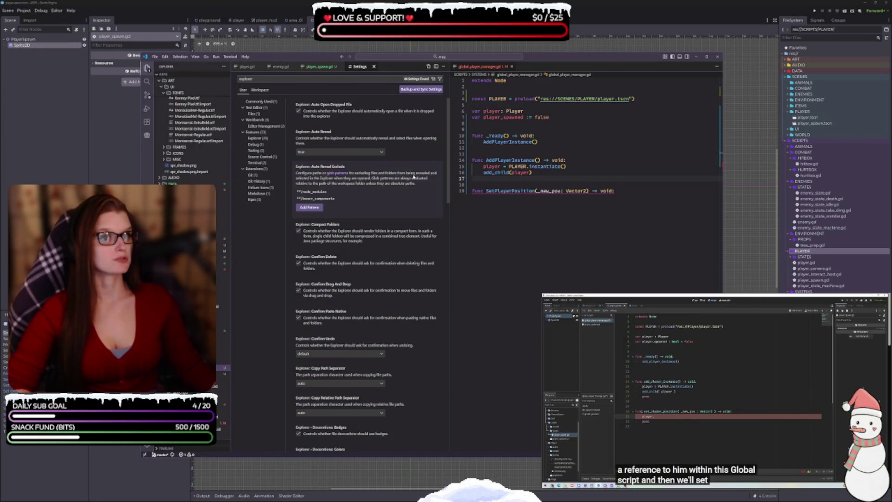
- Add a **/*.uid pattern under Explorer: Auto Reveal Exclude
click(308, 208)
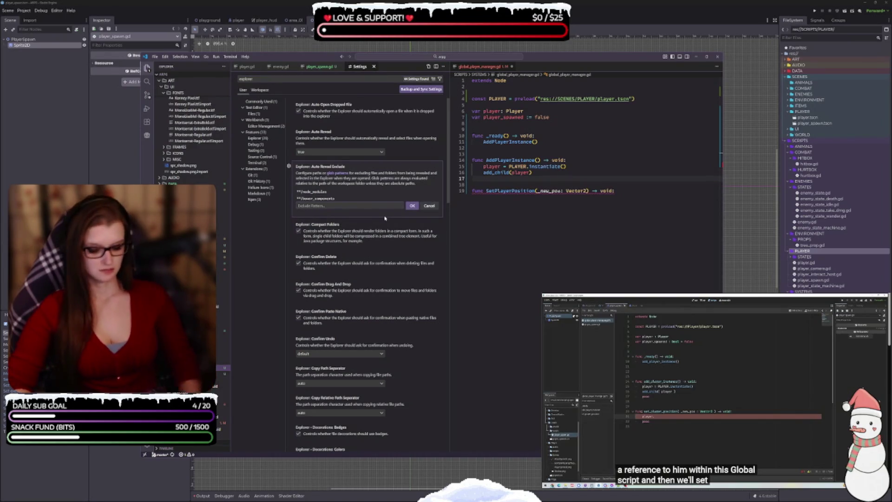
text(**)
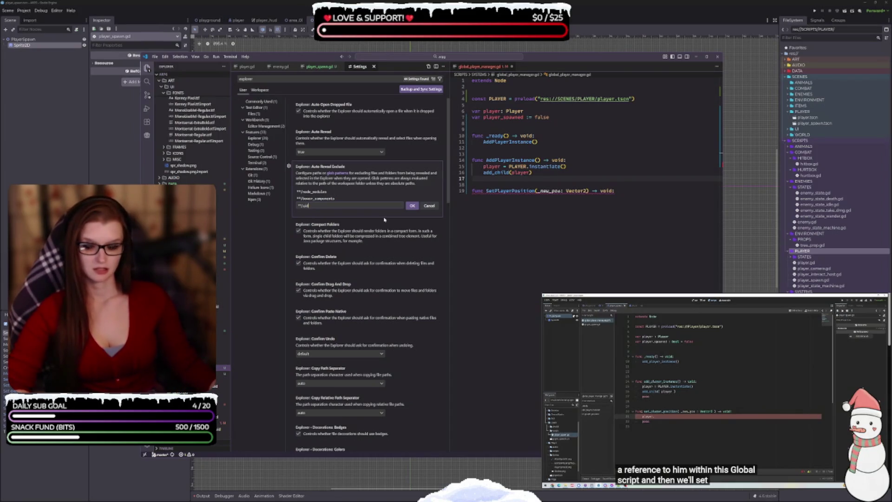
click(412, 205)
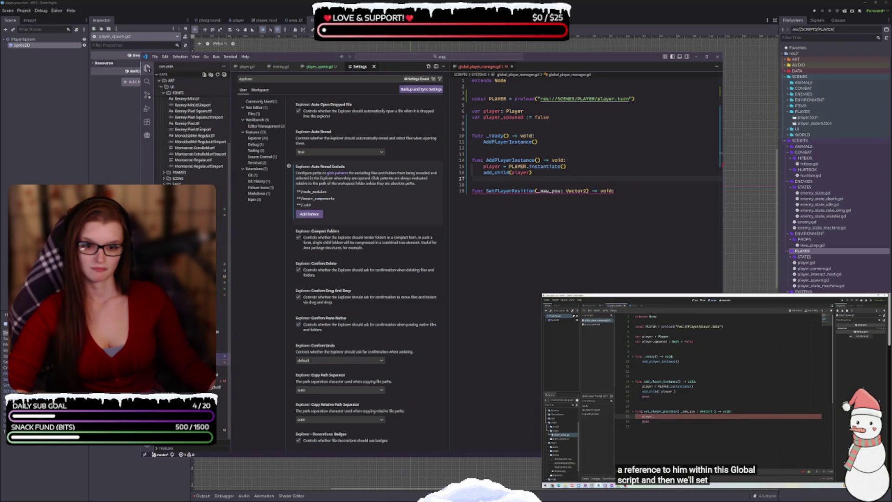
scroll(195, 130, down, 2)
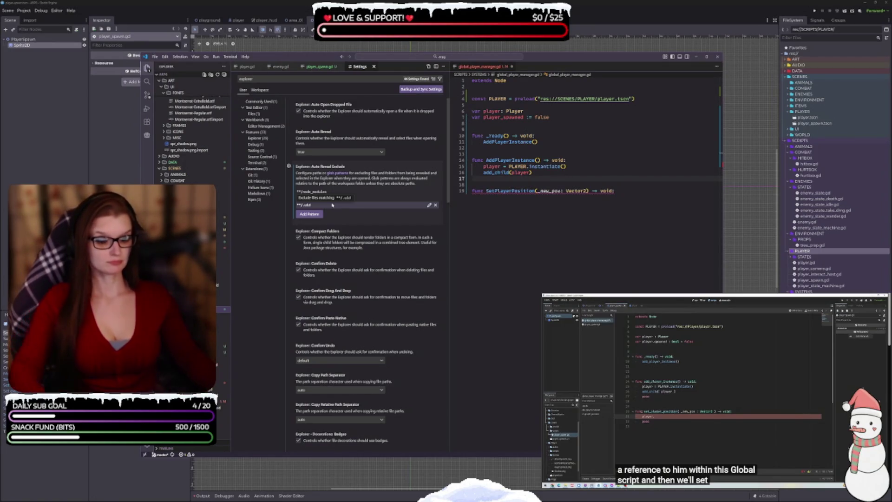
- Scroll through the Explorer-filtered settings results
scroll(332, 204, down, 3)
scroll(367, 322, down, 3)
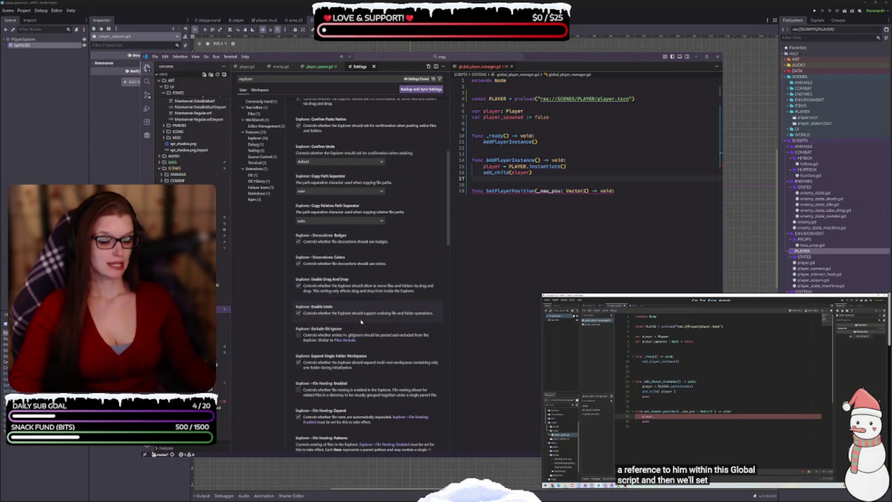
scroll(371, 316, down, 3)
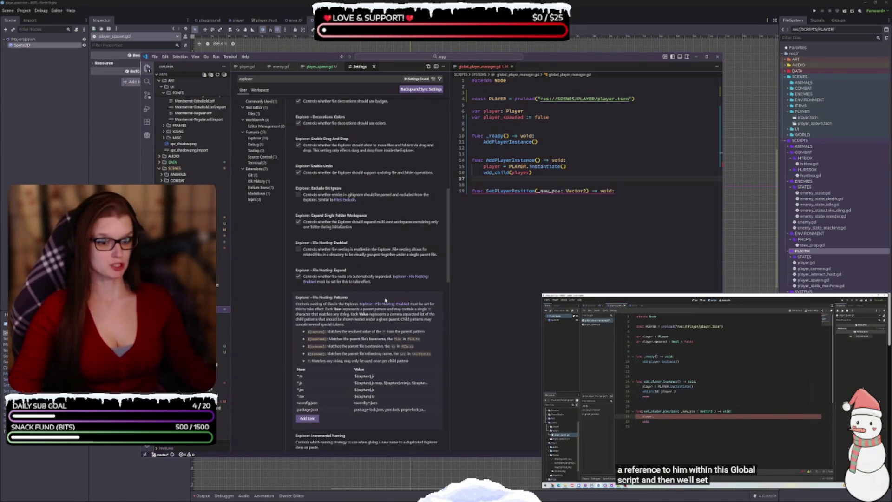
scroll(384, 260, down, 2)
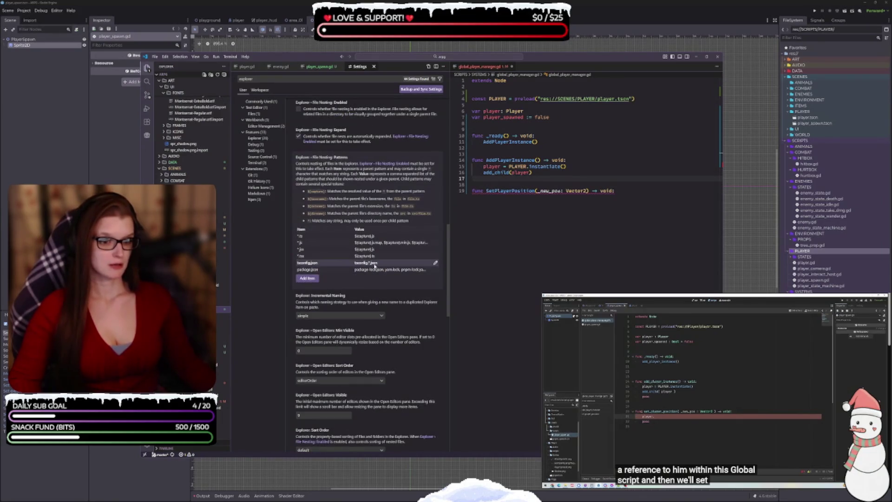
scroll(374, 267, down, 3)
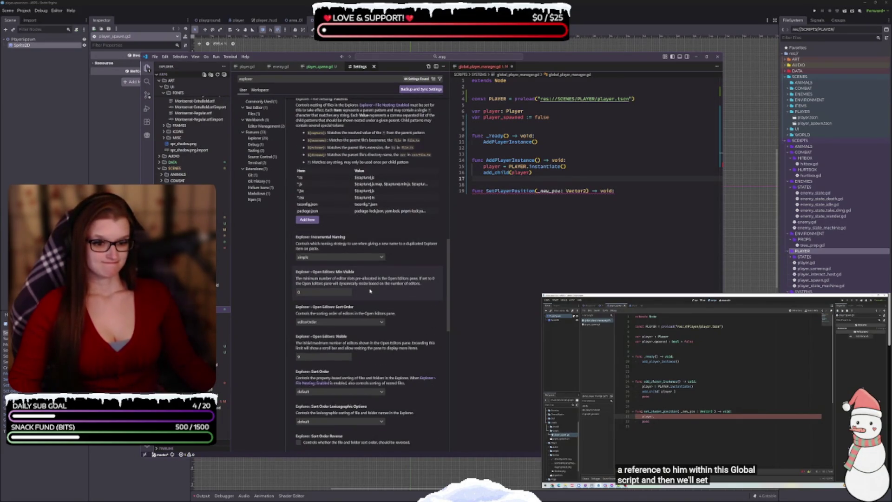
scroll(370, 291, down, 2)
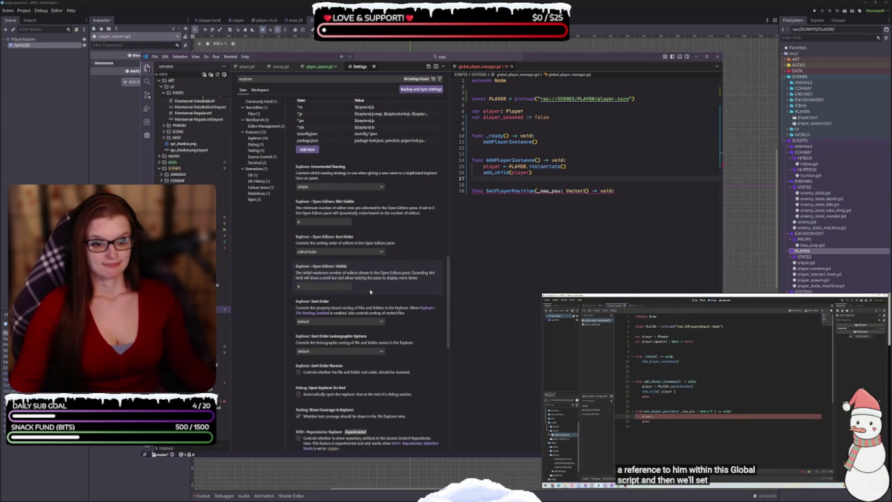
scroll(370, 291, down, 2)
scroll(400, 340, down, 2)
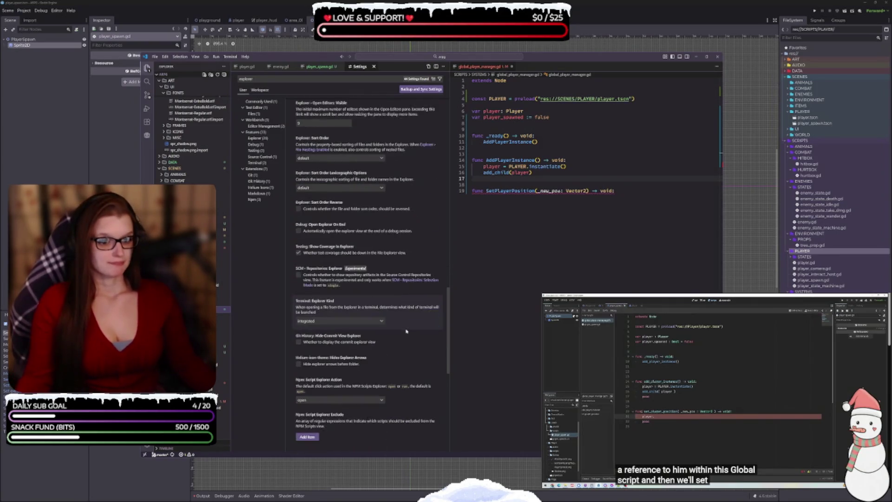
scroll(406, 339, down, 4)
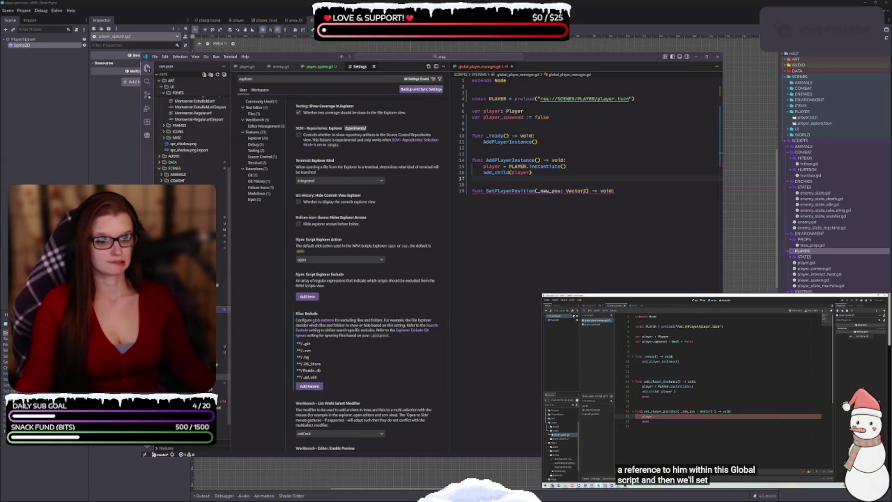
scroll(218, 374, down, 3)
scroll(219, 376, up, 2)
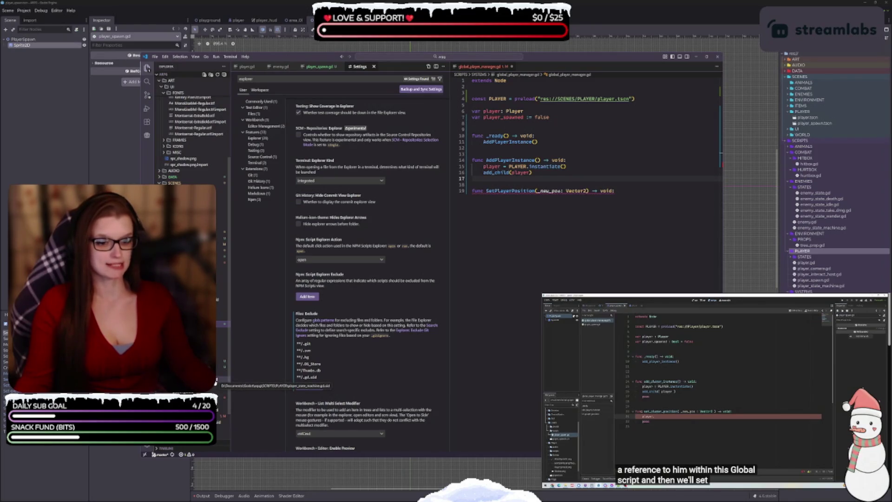
- Search the settings for glob patterns and remove the **/*.uid entry from Auto Reveal Exclude
text(files.exclude)
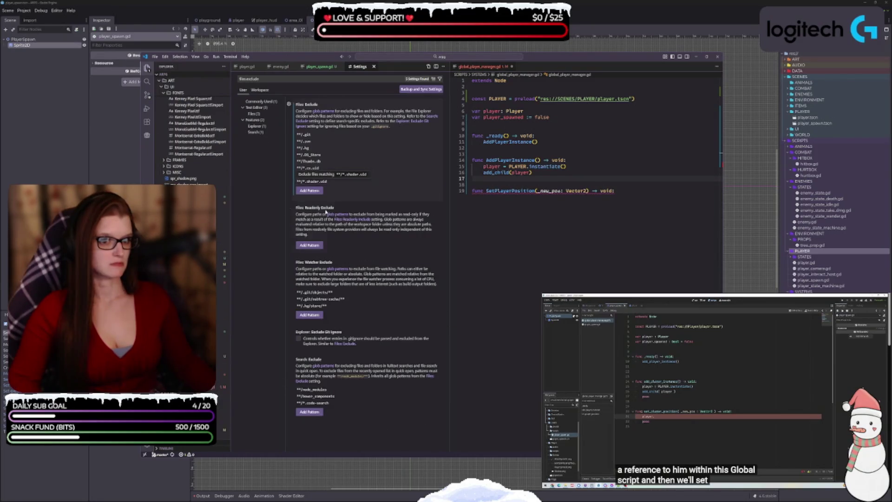
key(ctrl+a)
text(glob)
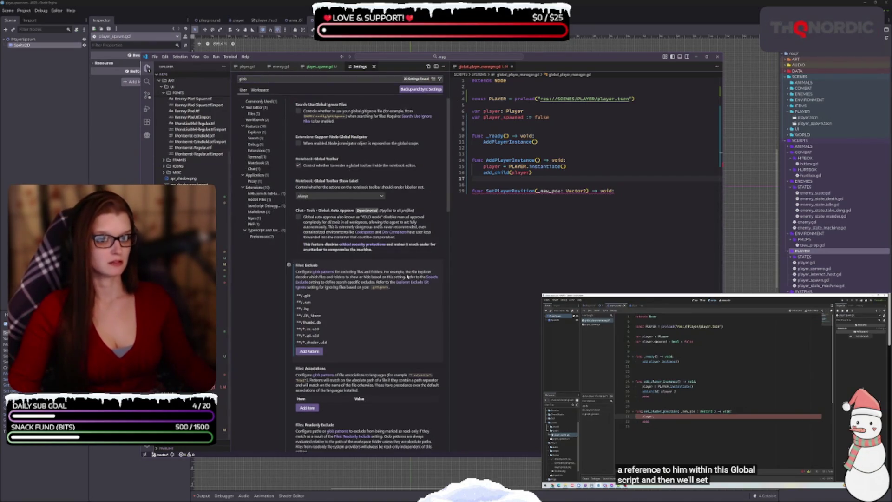
scroll(375, 132, down, 10)
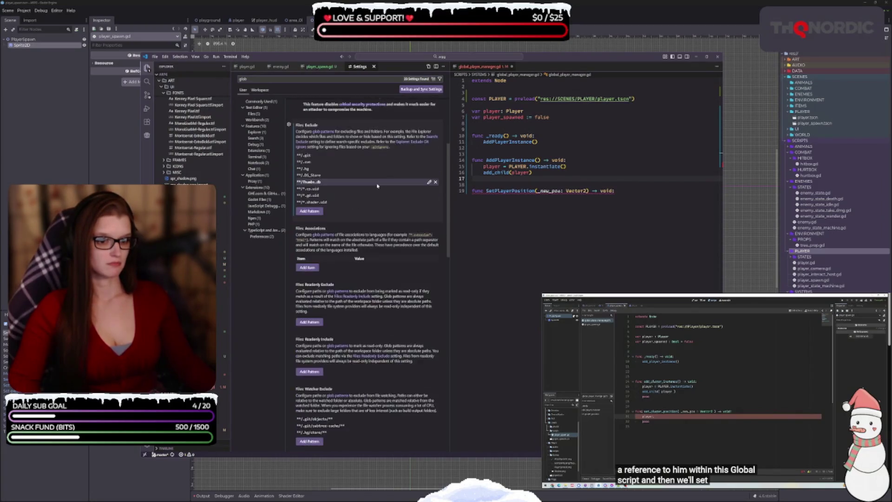
scroll(358, 225, down, 6)
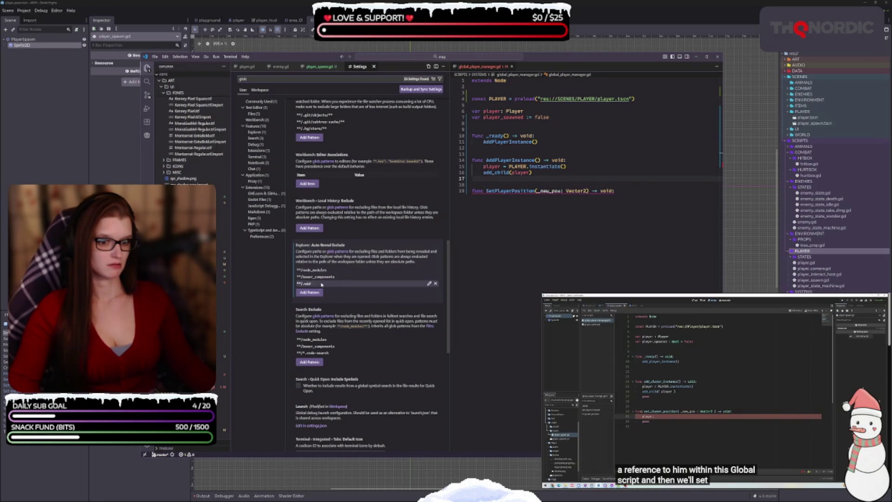
click(436, 284)
- Widen the settings pane slightly, then close Settings to show player_spawn.gd again
scroll(357, 267, down, 3)
scroll(358, 266, down, 10)
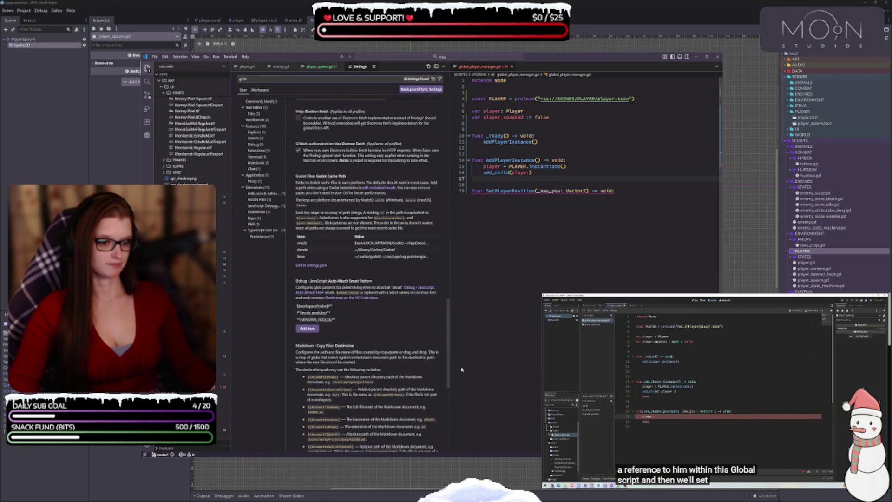
drag(450, 368, 457, 367)
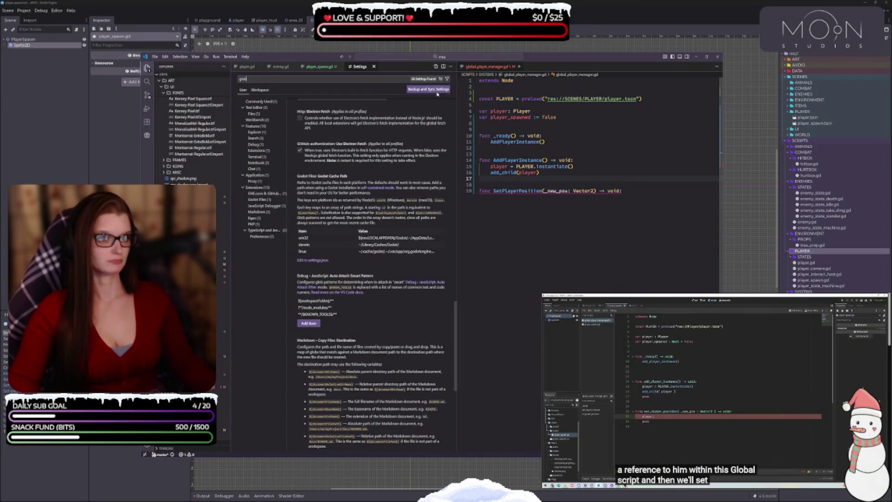
click(373, 66)
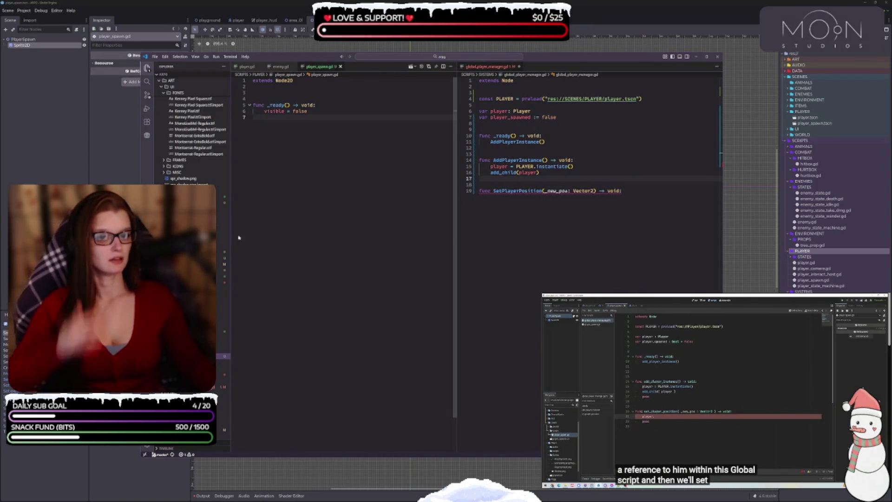
- Give SetPlayerPosition a placeholder pass body while checking the reference tutorial video
drag(229, 236, 229, 237)
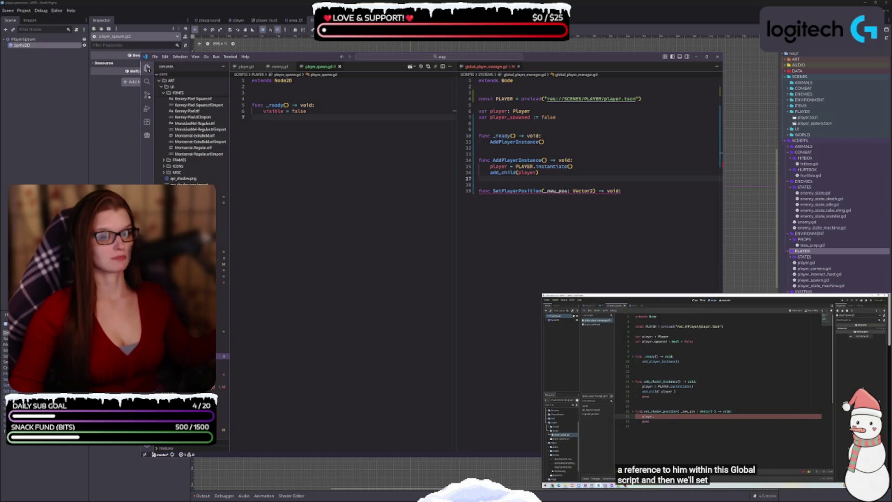
click(648, 190)
key(Return)
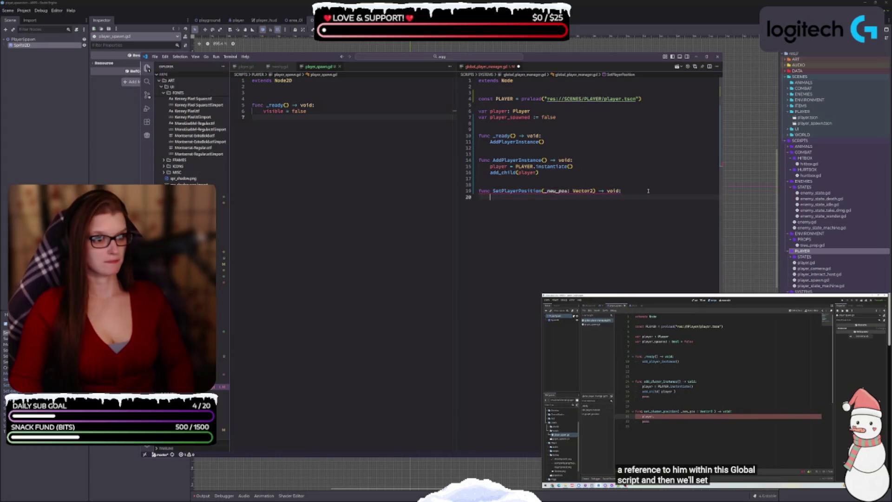
text(pass)
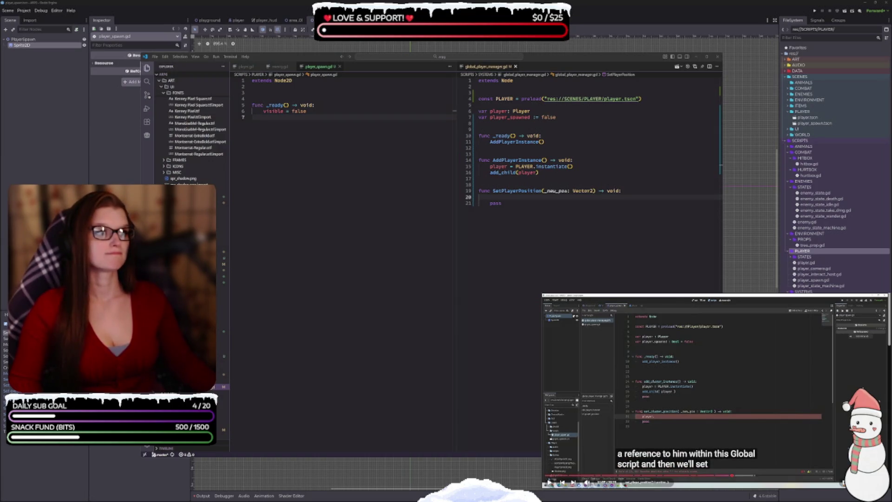
click(687, 460)
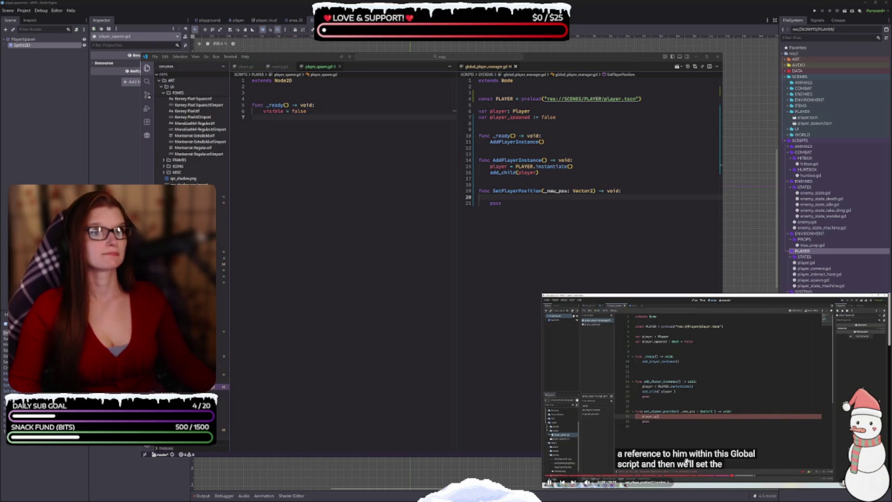
click(690, 387)
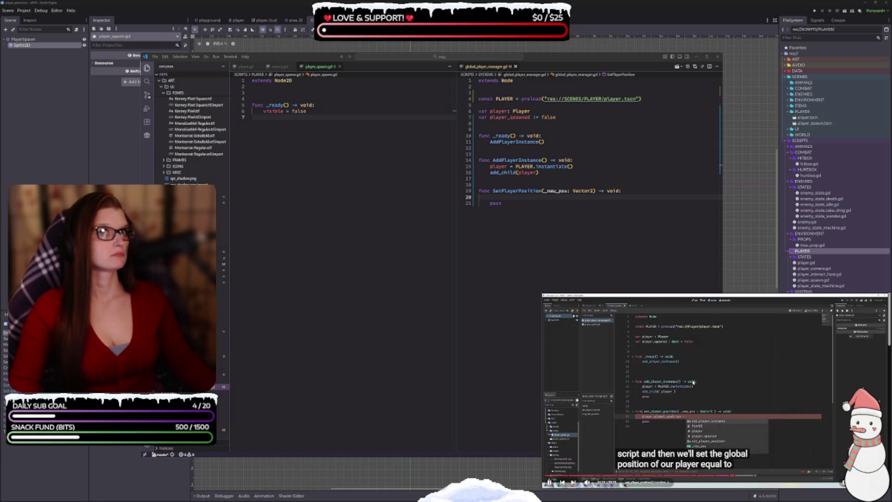
click(693, 381)
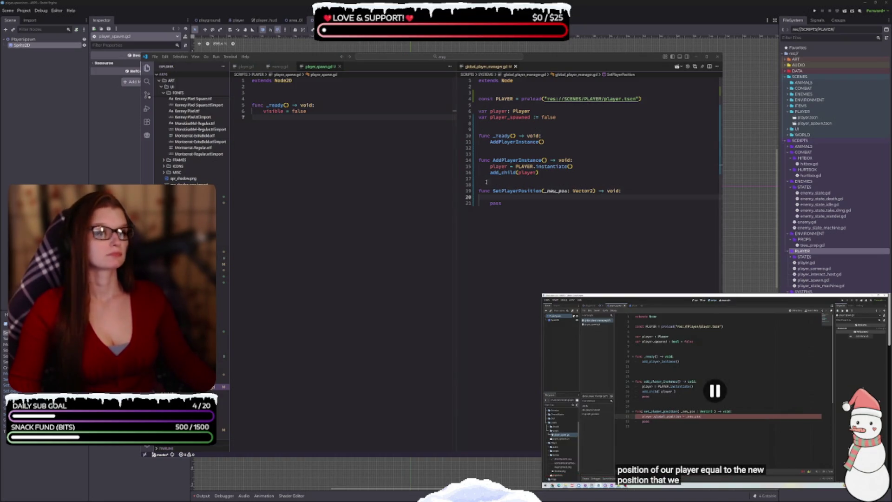
- Make the SetPlayerPosition body read player.global_position = _new_pos using autocomplete
click(520, 197)
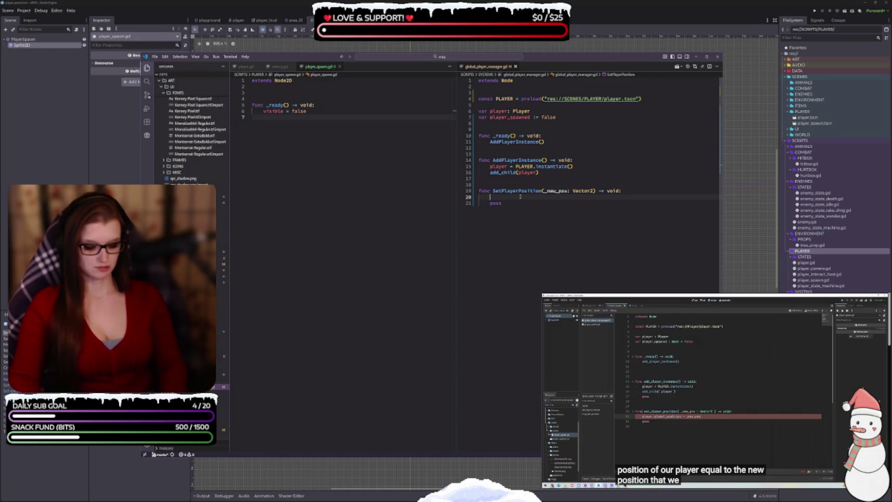
text(pl)
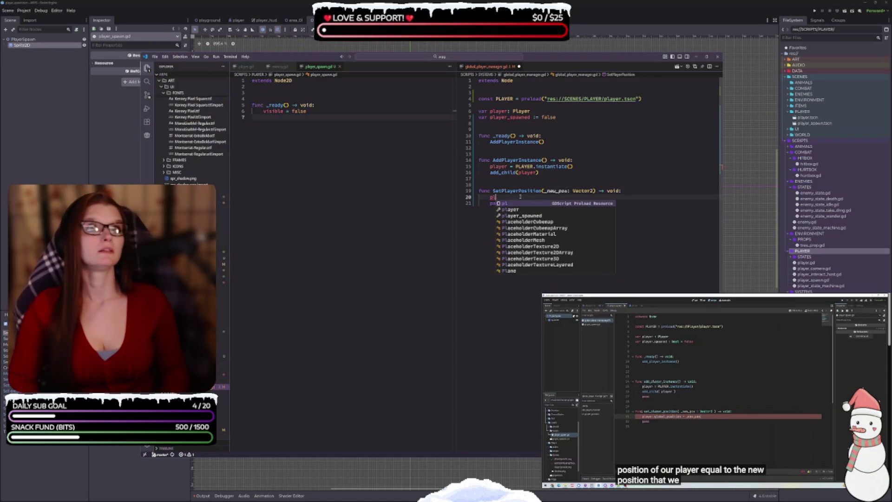
key(Down)
key(Return)
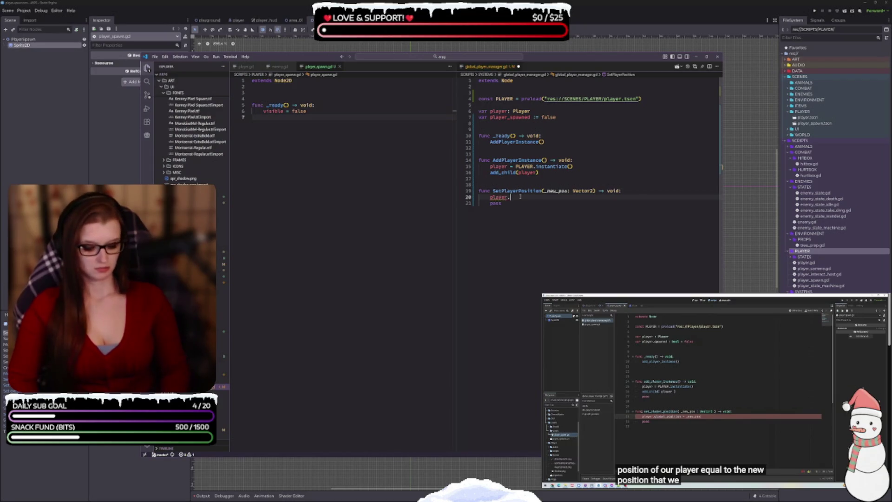
text(glo)
key(Return)
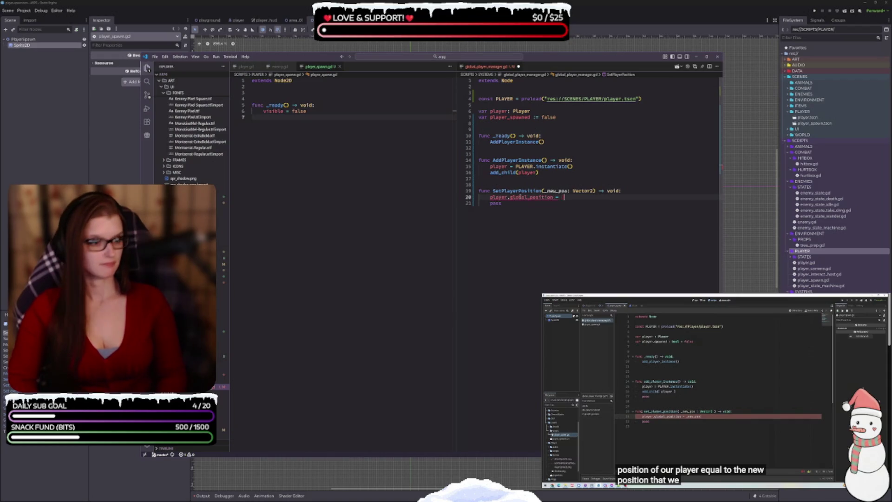
text(_n)
key(Return)
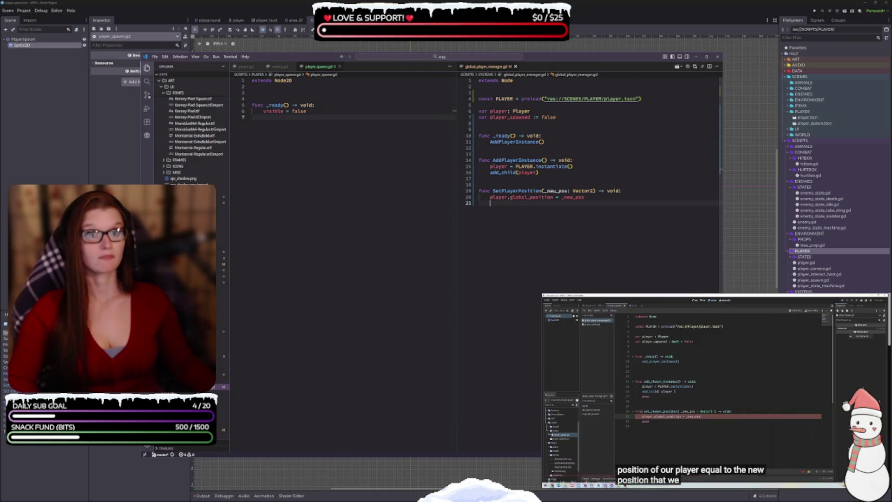
click(699, 386)
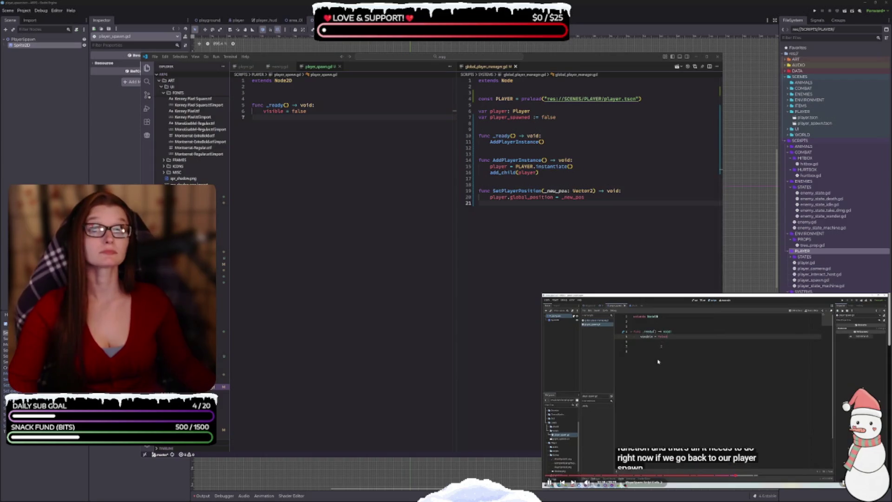
click(312, 69)
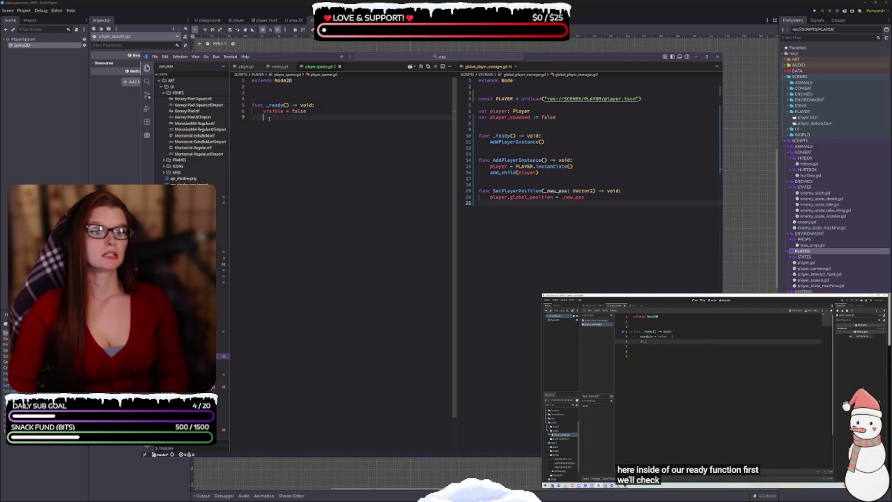
- In player_spawn.gd's _ready, add an if check that PlayerManager.player_spawned is false
text(if)
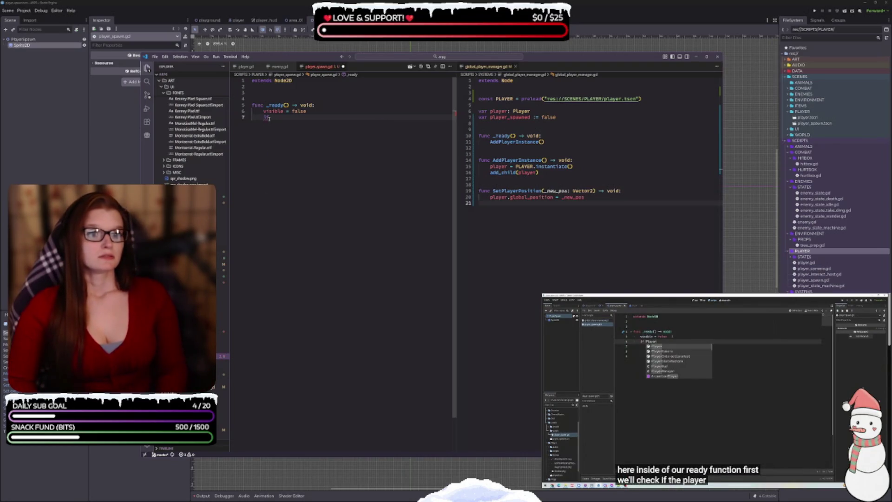
text( Player)
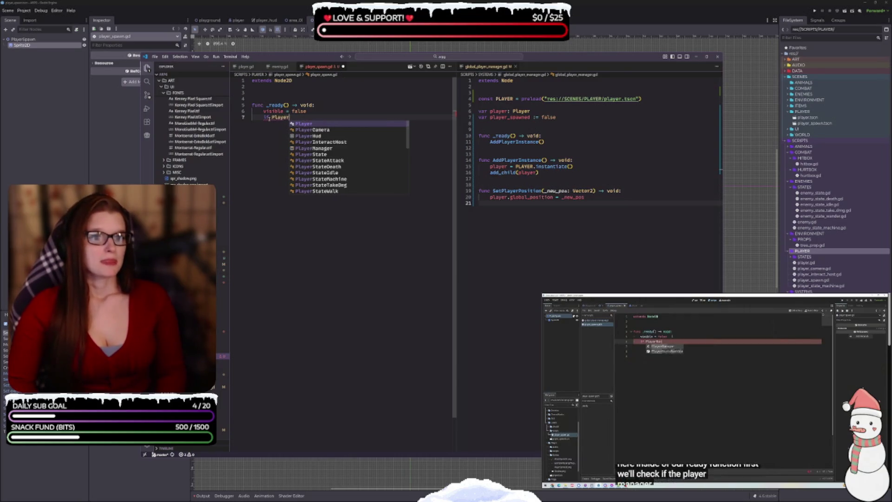
key(Down)
key(Down)
key(Down)
key(Return)
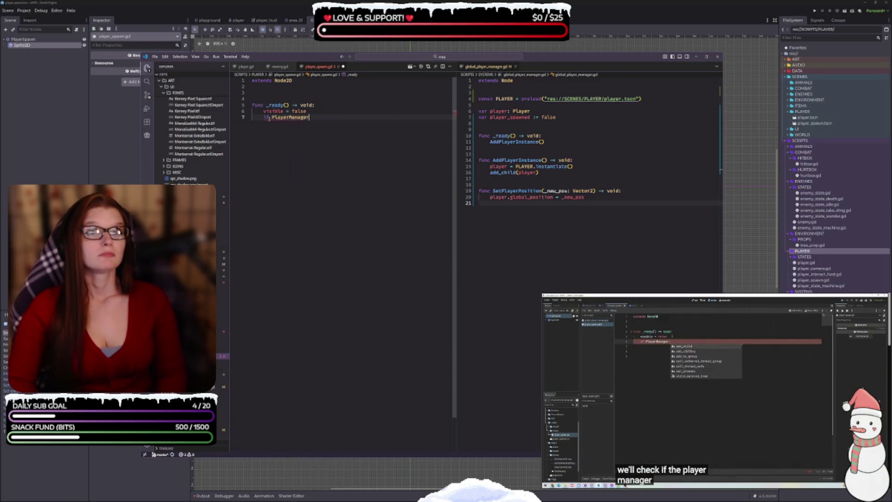
text(.)
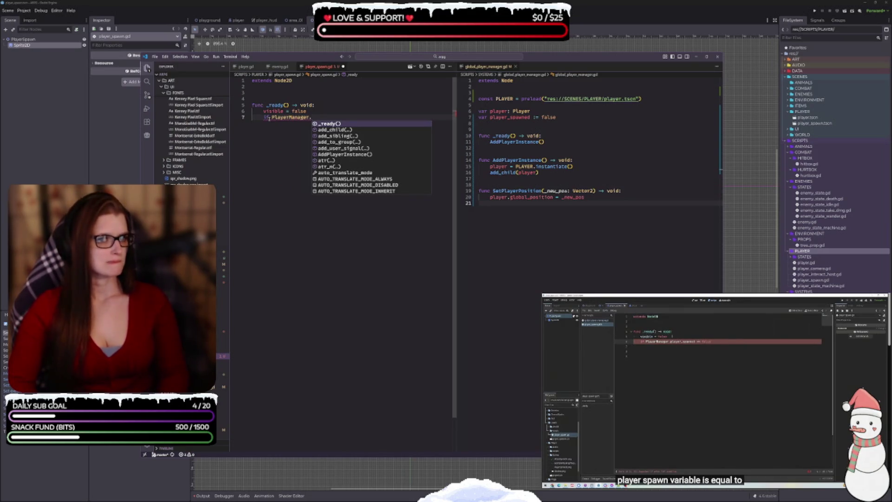
text(player_s)
key(Return)
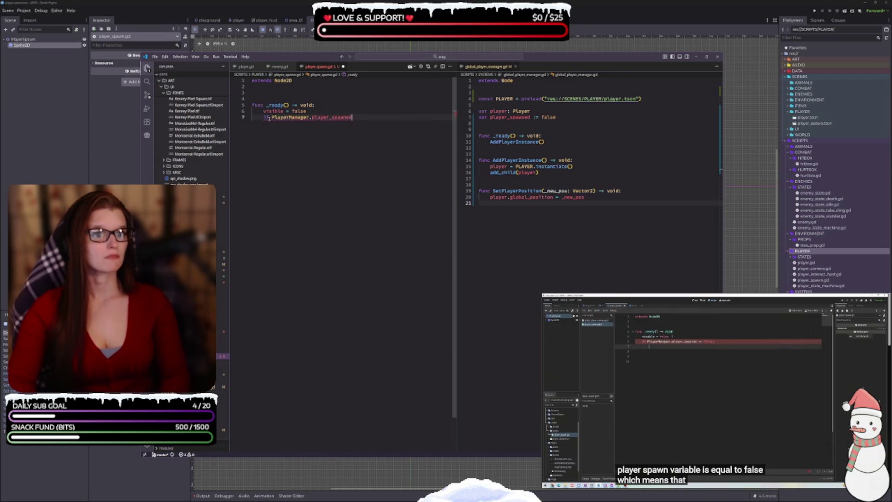
text( == false:)
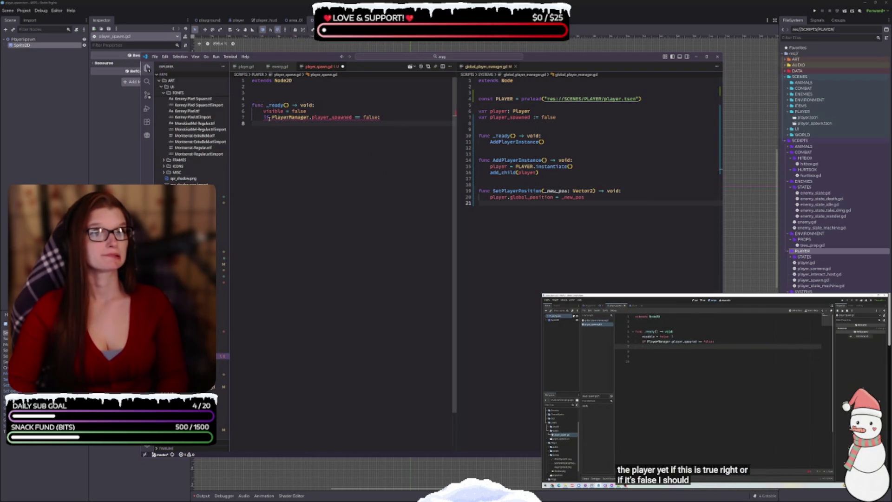
text(Player)
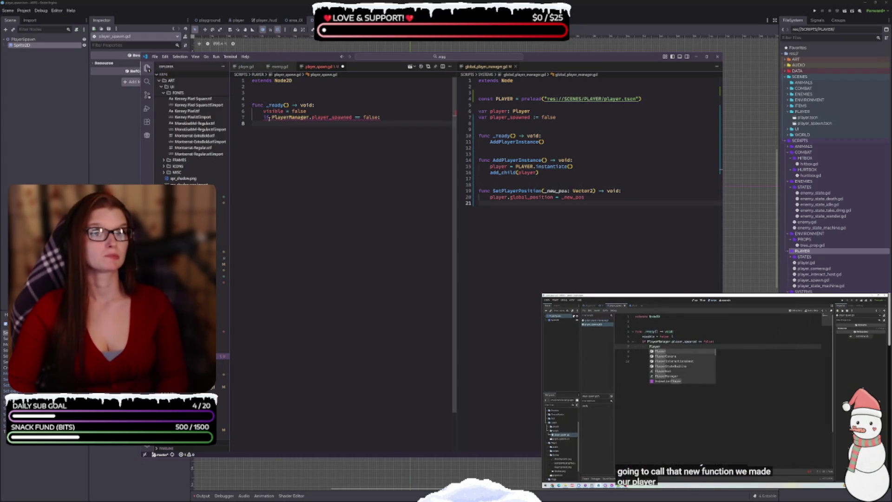
text(Play)
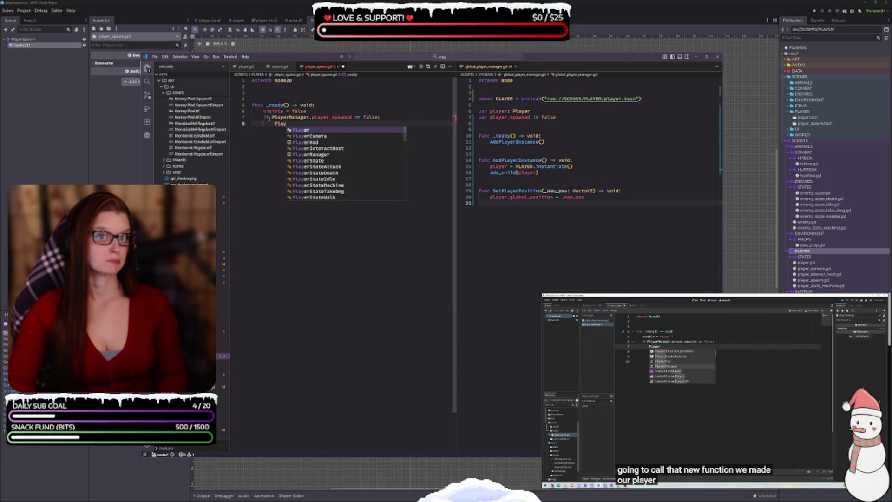
- Call PlayerManager.SetPlayerPosition(global_position) and set PlayerManager.player_spawned = true inside the check
key(Down)
key(Down)
key(Down)
key(Return)
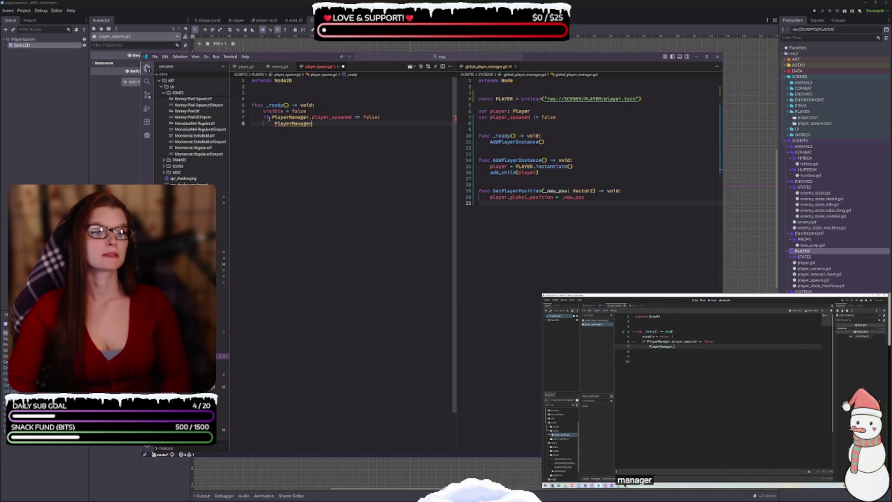
text(.setpl)
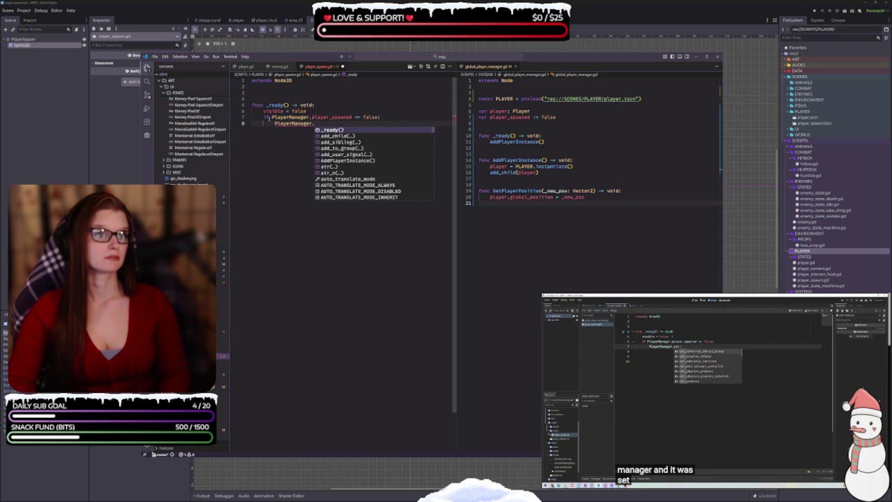
key(Return)
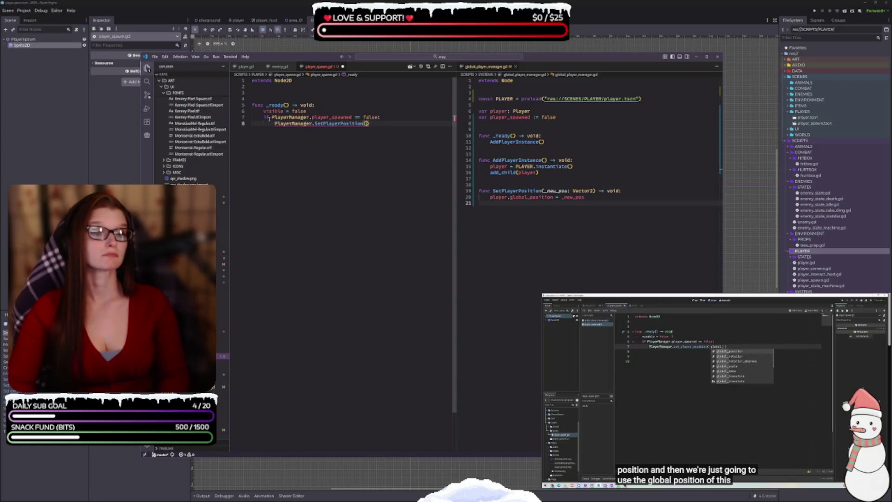
text((glob)
key(Return)
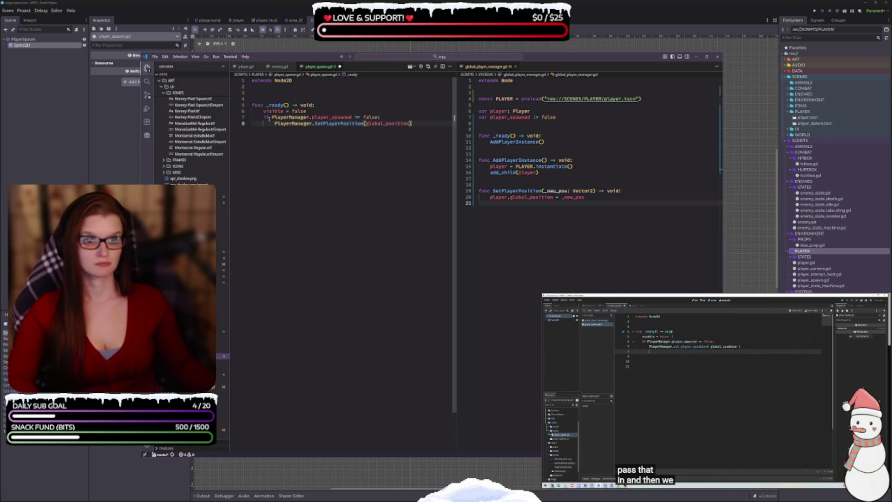
text(Pl)
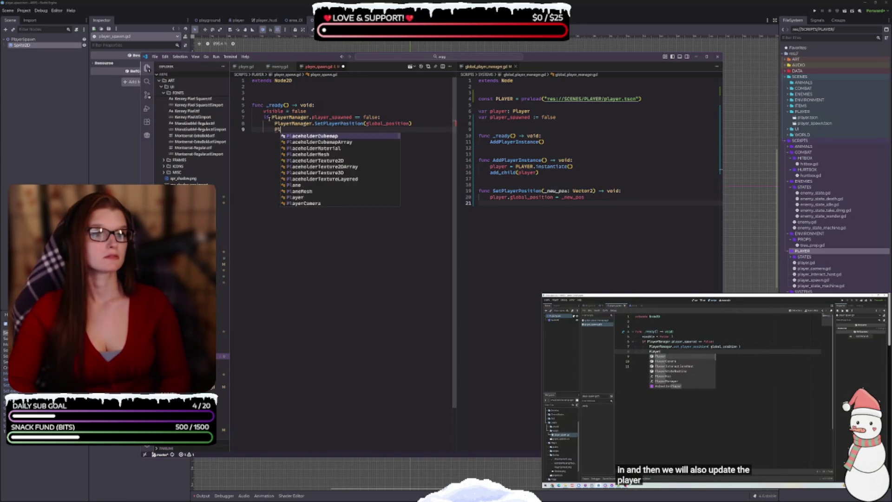
text(ayerManager)
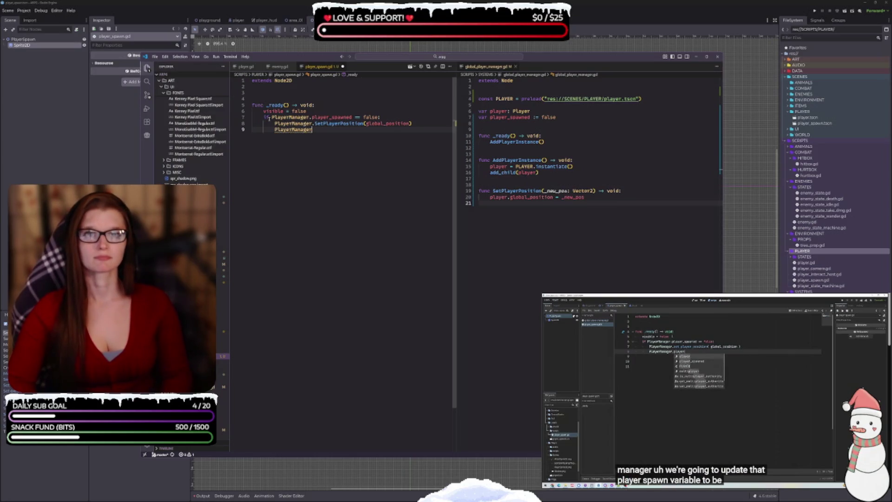
text(.pl)
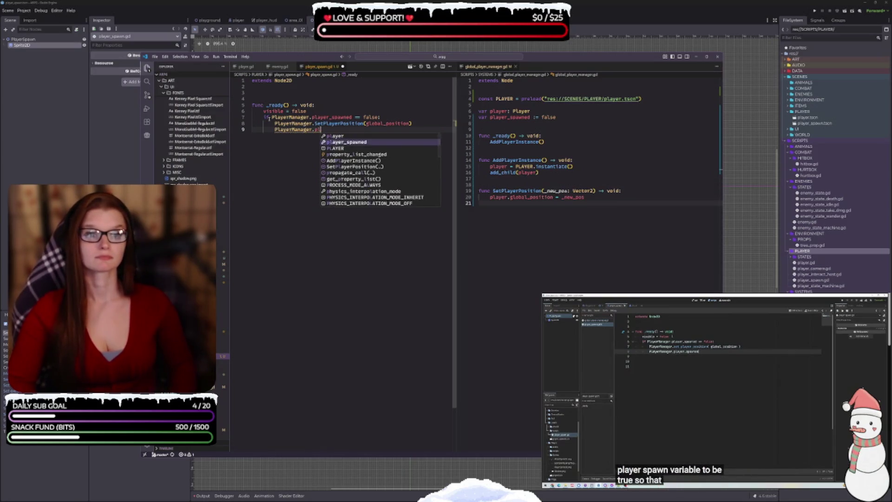
text(ayer_spawned = true)
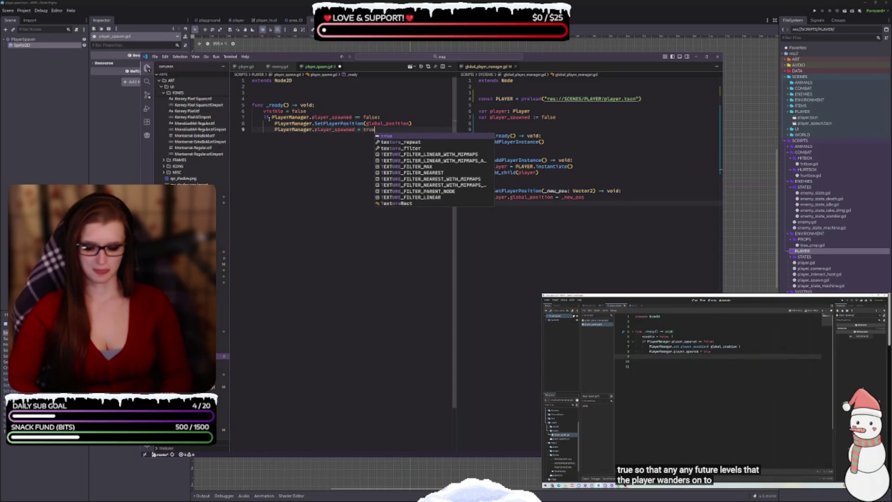
key(Return)
key(Return)
key(Return)
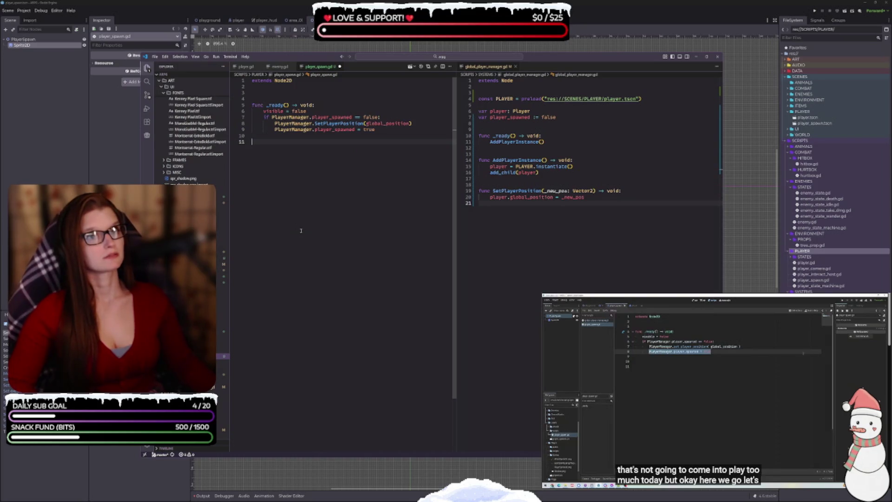
- Collapse the art and font folders, expand SCENES > PLAYER, and switch back to Godot
click(268, 98)
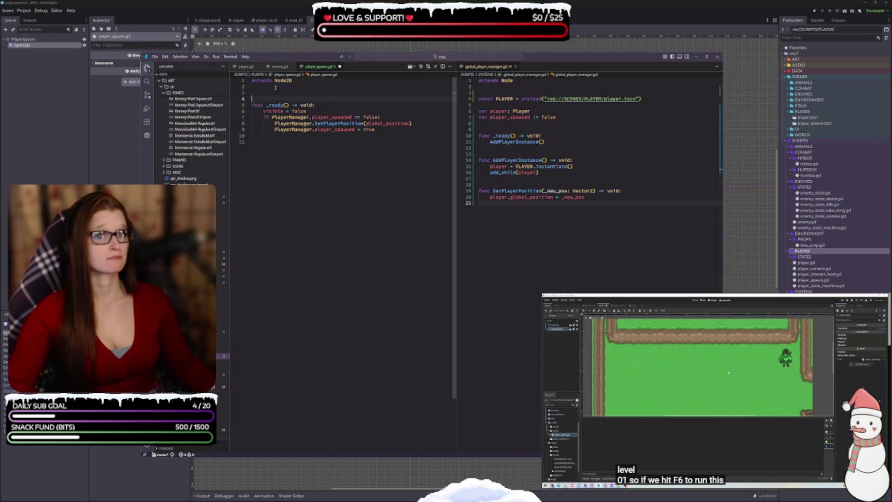
scroll(158, 151, up, 3)
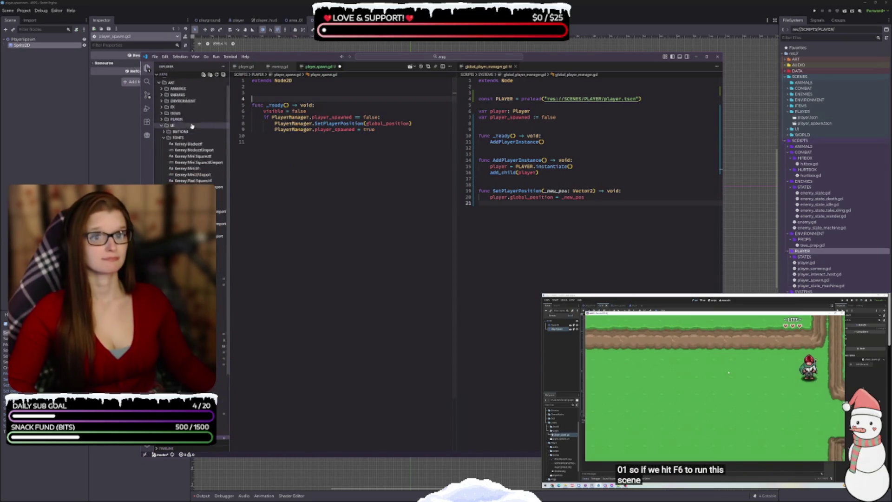
click(162, 148)
click(162, 135)
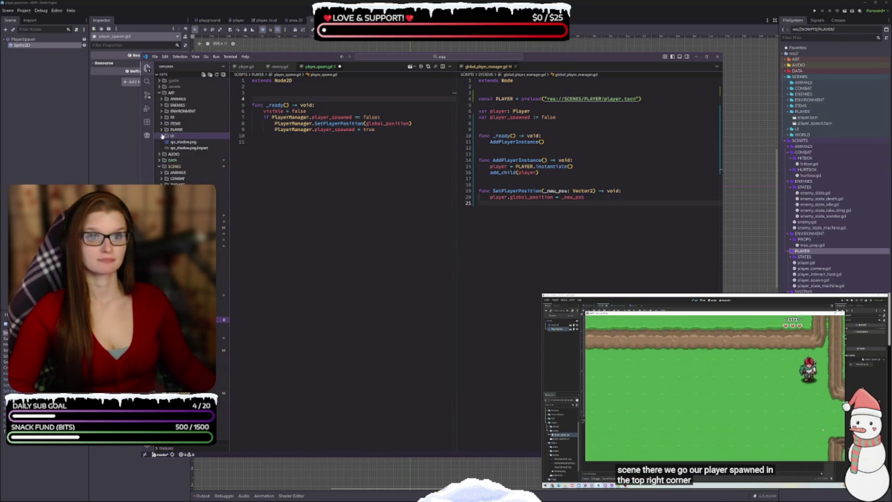
click(159, 93)
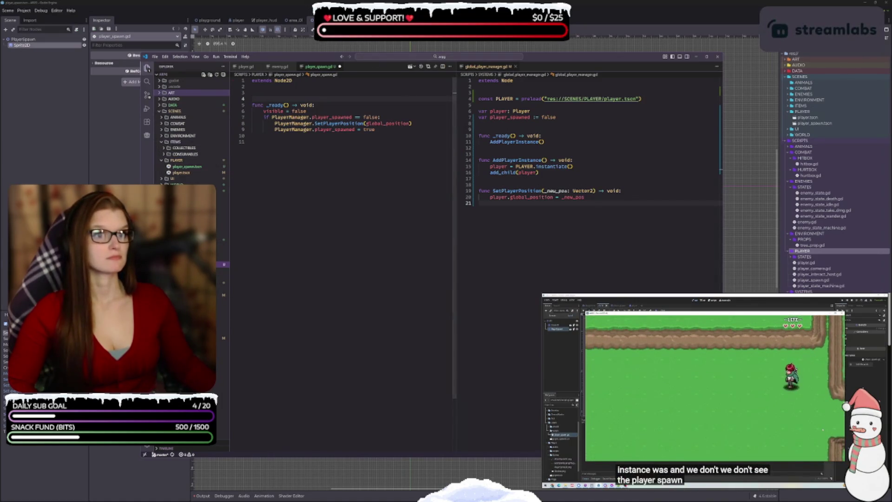
key(alt+Tab)
- Run the area_01 scene with F6, then close the game window
click(292, 20)
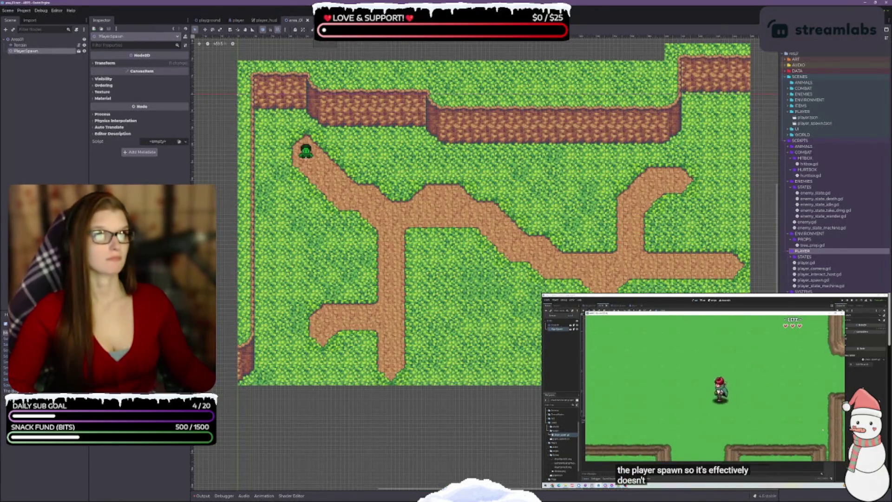
key(ctrl+shift+Tab)
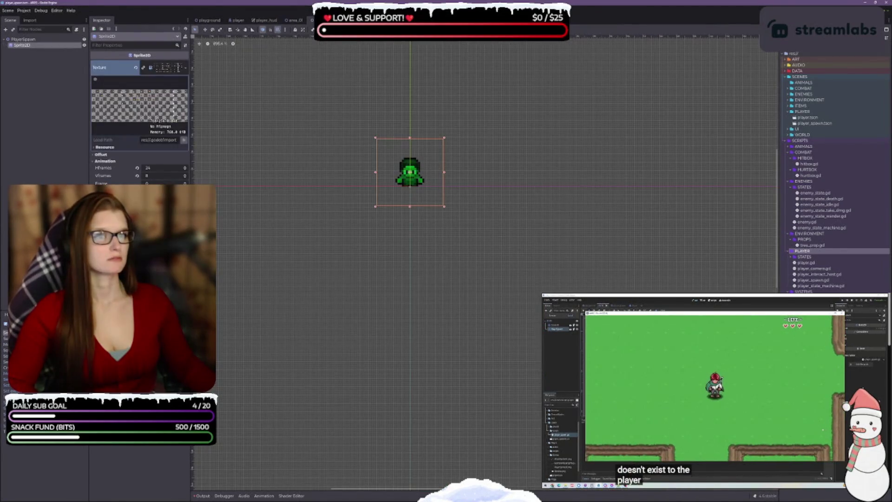
key(ctrl+Tab)
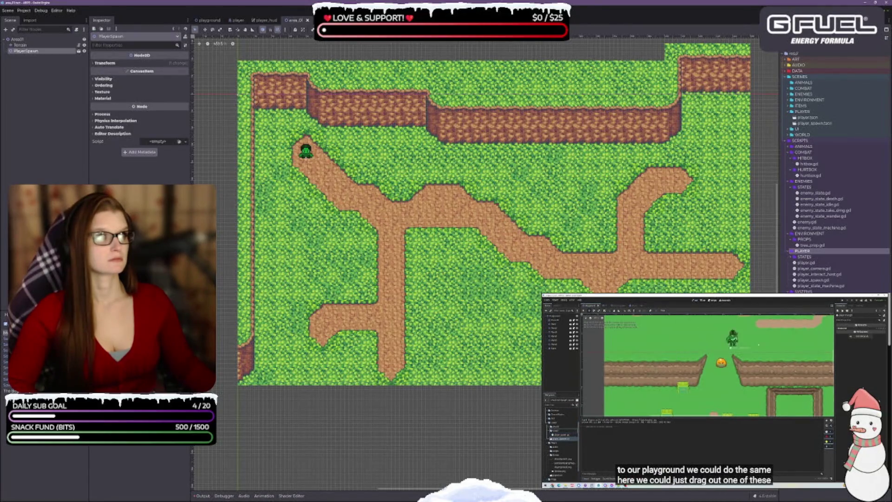
key(F6)
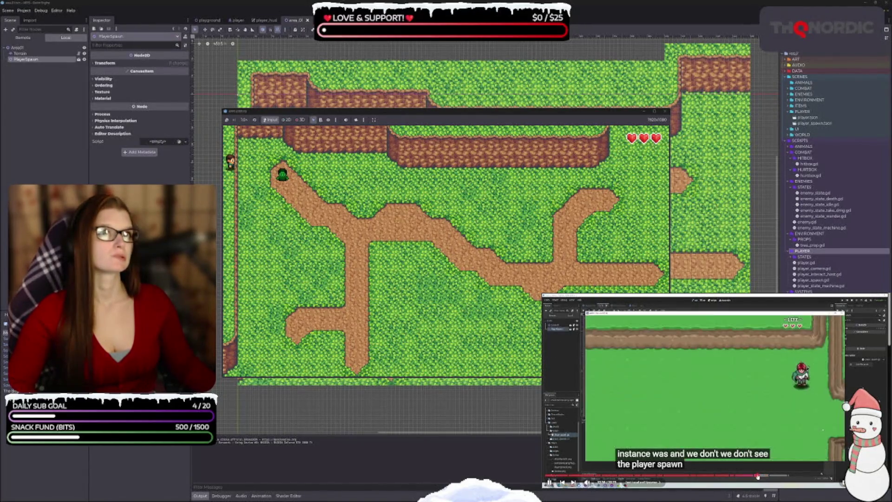
click(757, 476)
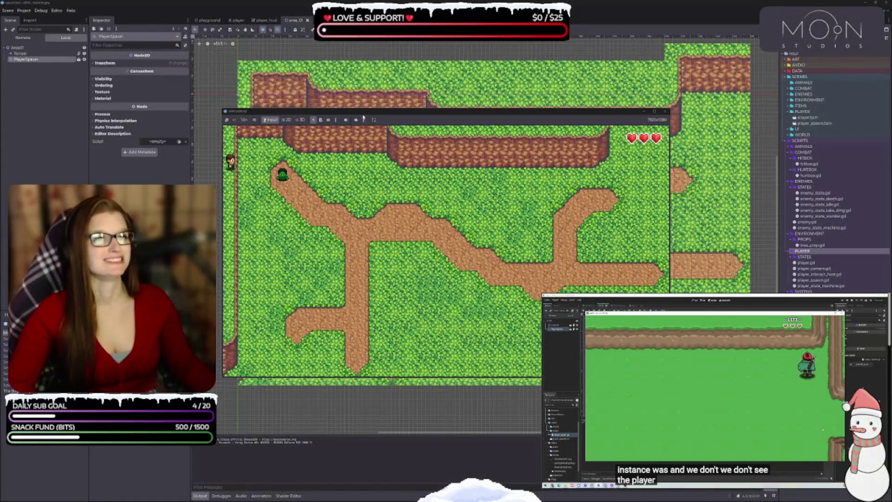
click(665, 112)
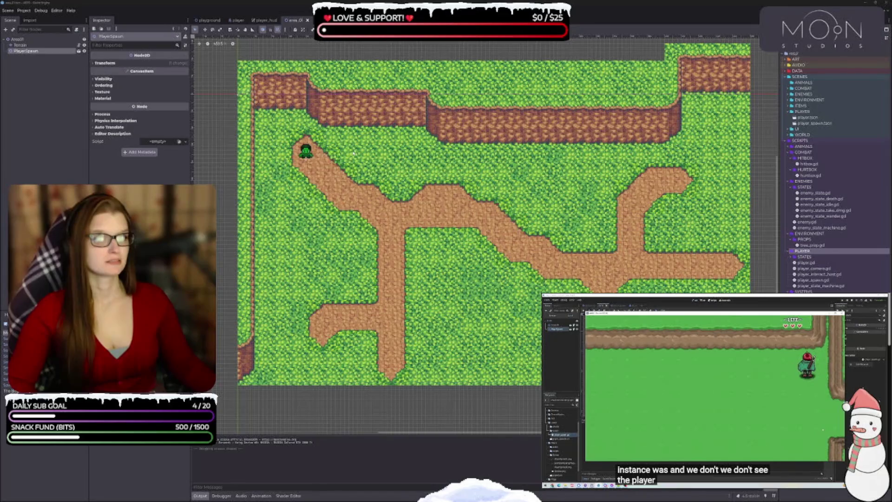
- Attach player_spawn.gd to area_01's PlayerSpawn node and run the level again
drag(380, 228, 371, 221)
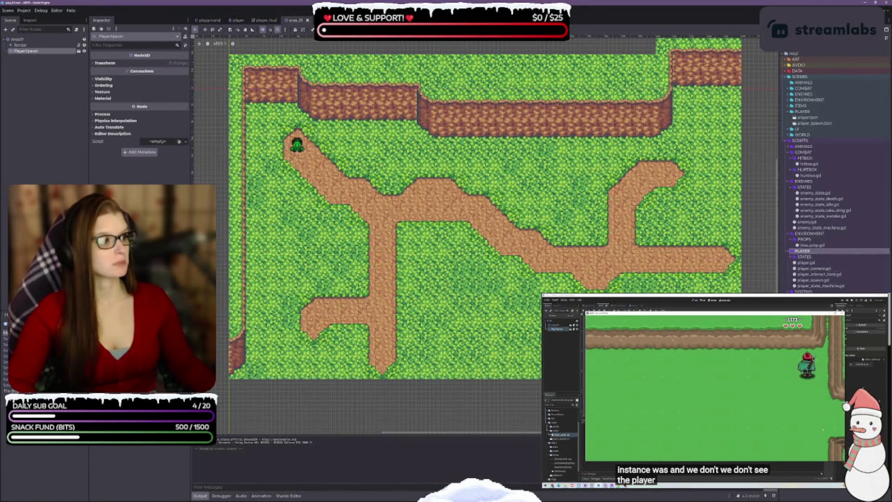
drag(815, 280, 754, 271)
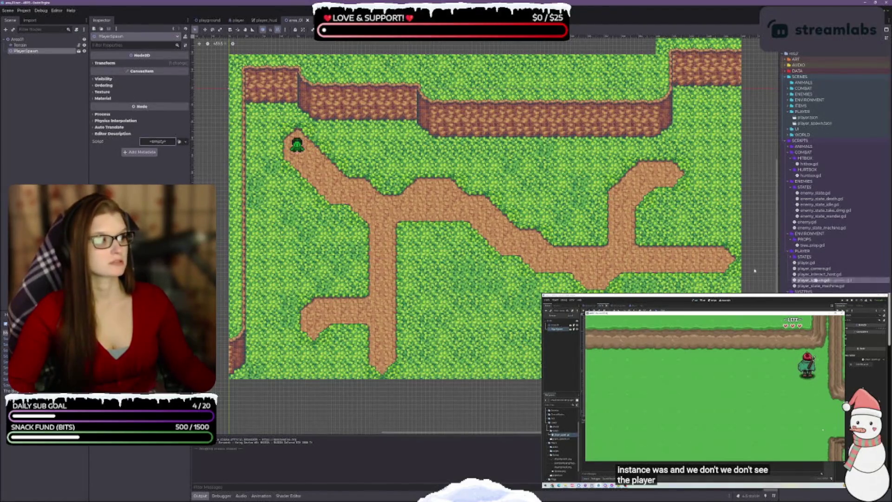
drag(170, 151, 167, 147)
click(157, 141)
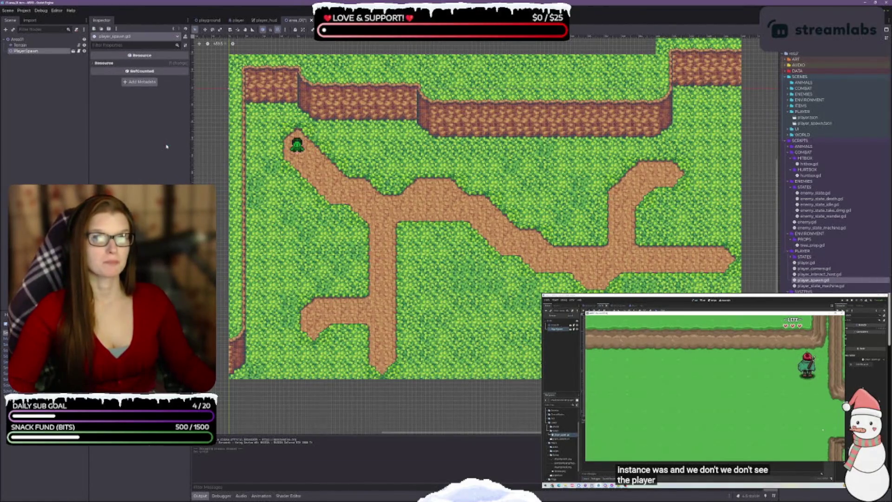
click(78, 138)
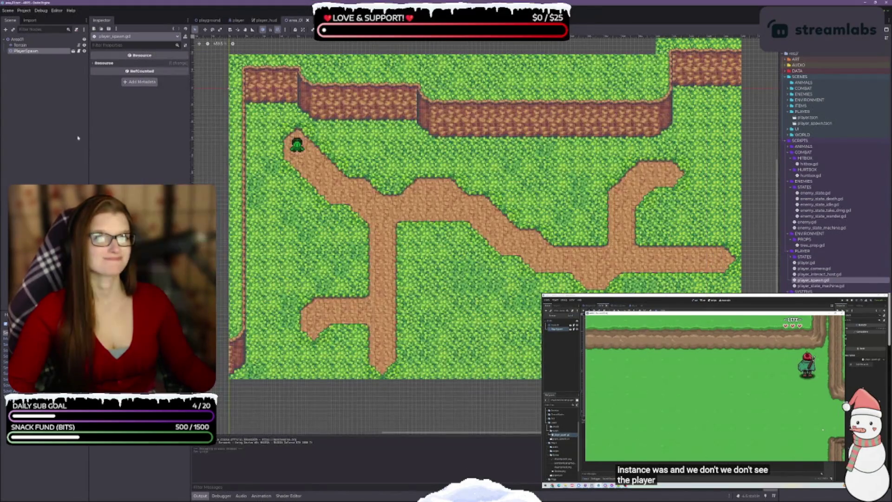
click(21, 45)
click(28, 50)
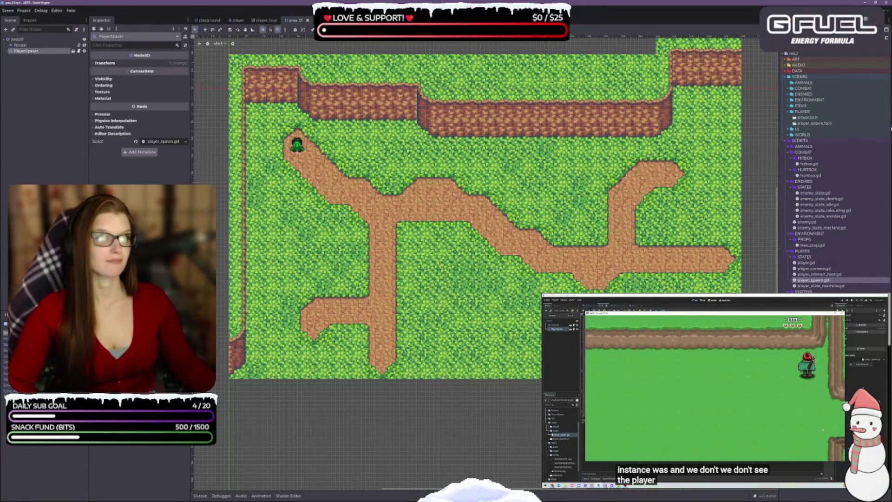
key(F5)
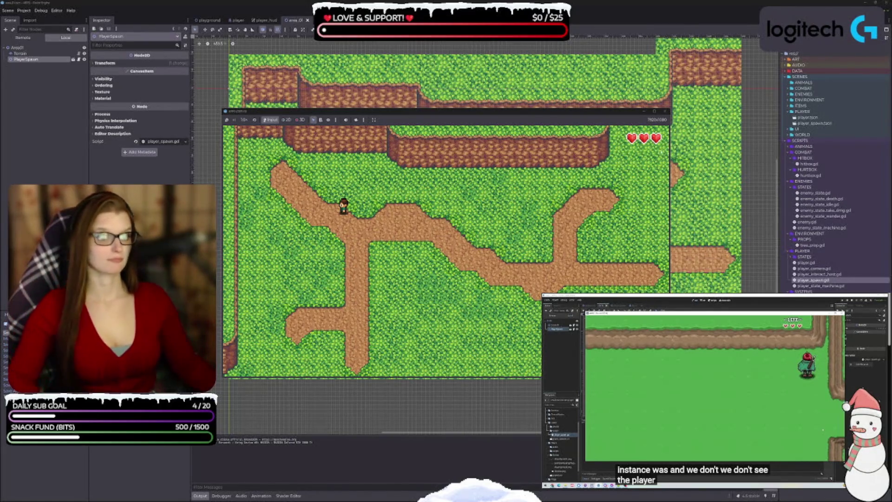
- Walk the player up-right into the next room and back down-left, then close the game
key(Right)
key(Up)
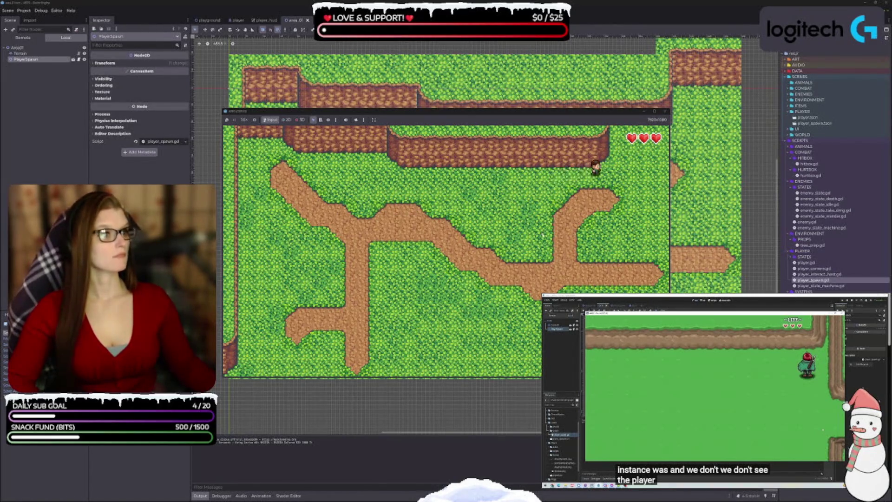
key(Right)
key(Up)
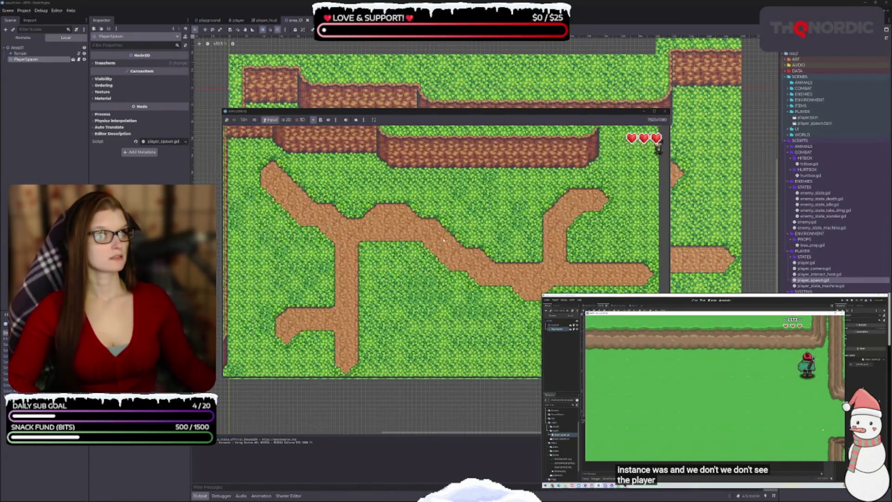
key(Left)
key(Down)
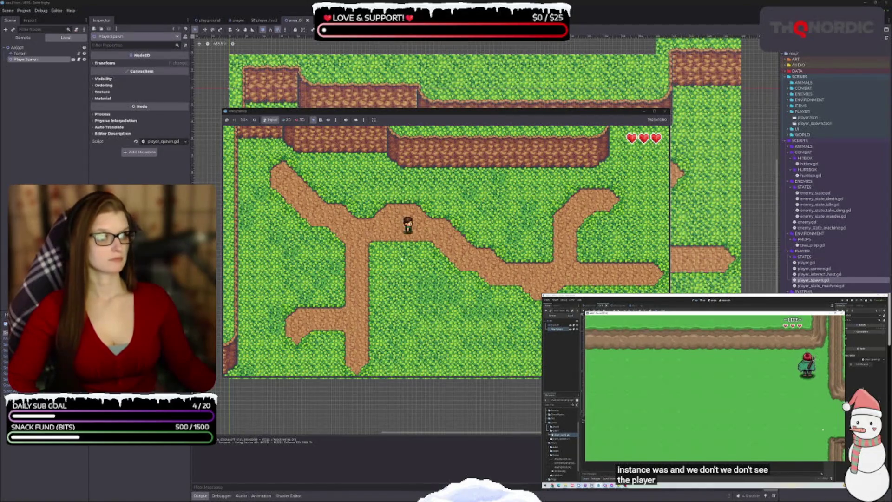
click(665, 112)
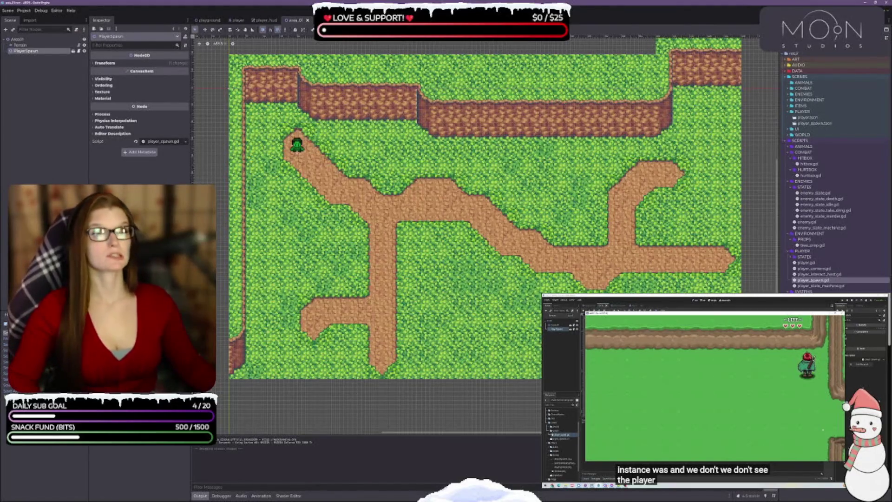
- Show the playground scene, close the bottom TileMap panel, and zoom out over the map
click(696, 436)
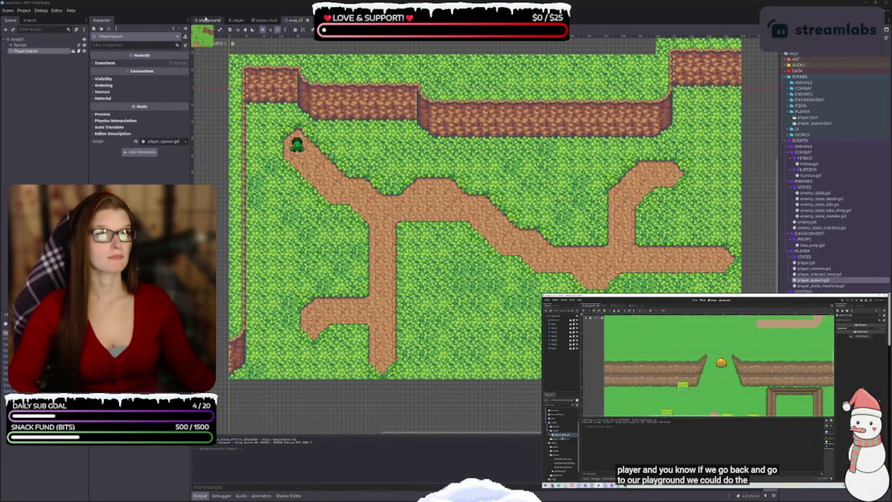
click(209, 20)
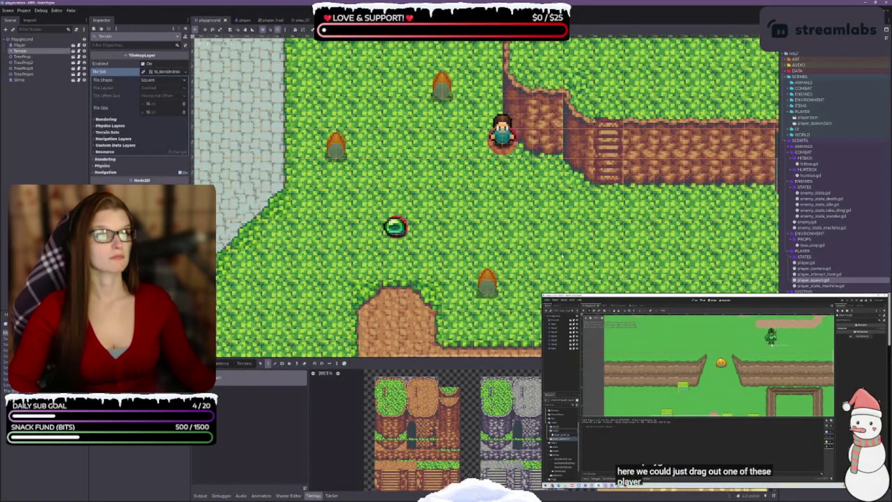
scroll(483, 195, down, 2)
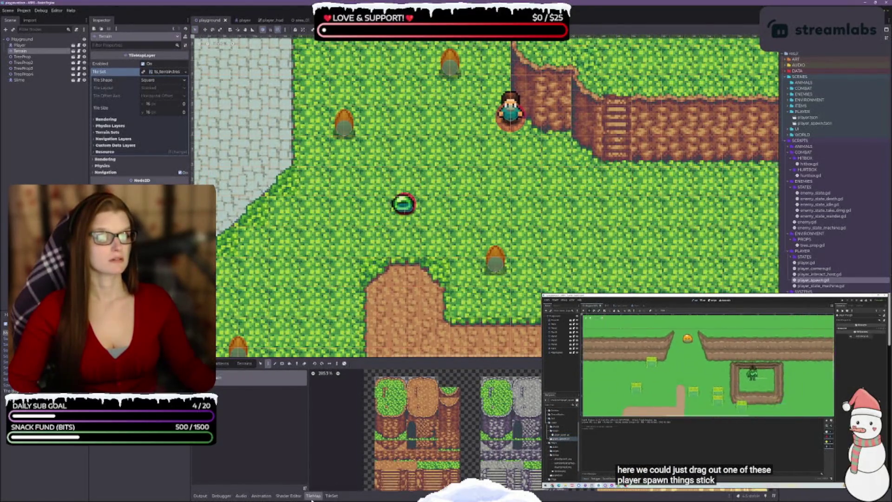
click(313, 496)
scroll(483, 195, down, 3)
scroll(484, 260, down, 3)
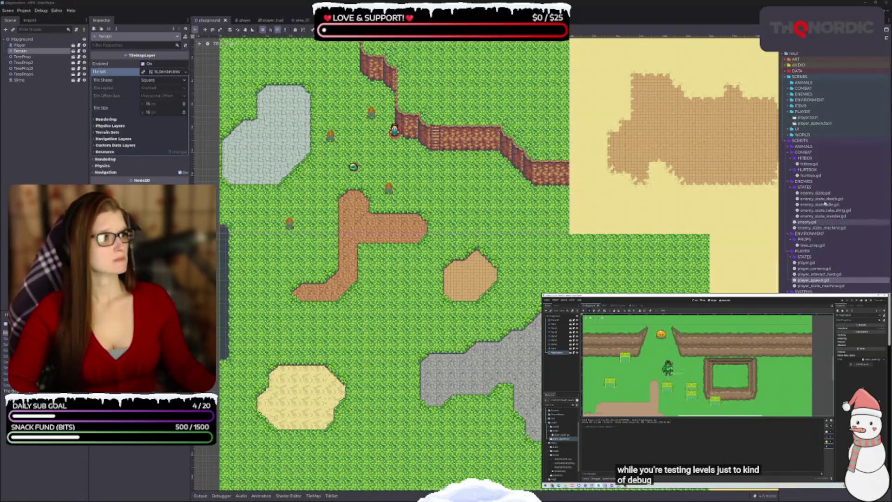
- Drag player_spawn.tscn into the playground scene to add a PlayerSpawn node
click(813, 123)
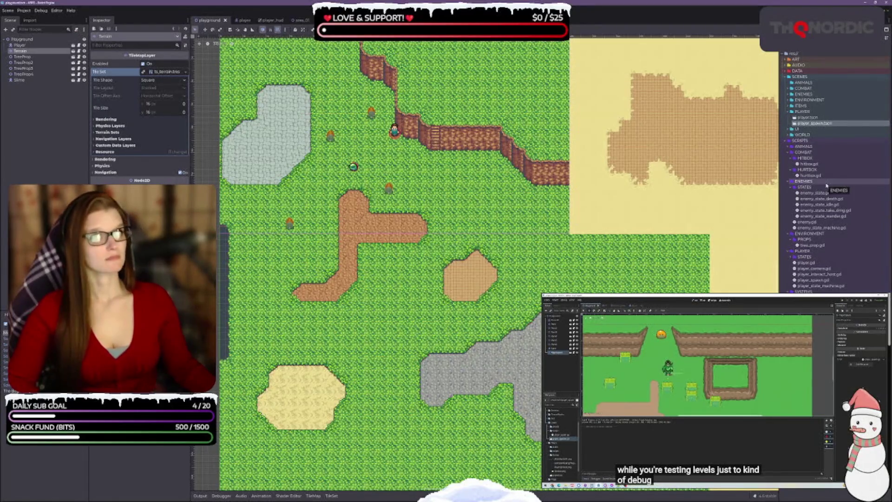
mouse_move(833, 123)
mouse_down()
mouse_move(290, 180)
mouse_move(290, 153)
mouse_move(223, 114)
mouse_move(23, 42)
mouse_up()
mouse_move(272, 90)
mouse_down()
mouse_move(368, 154)
mouse_move(351, 149)
mouse_up()
scroll(352, 148, up, 2)
scroll(443, 51, up, 3)
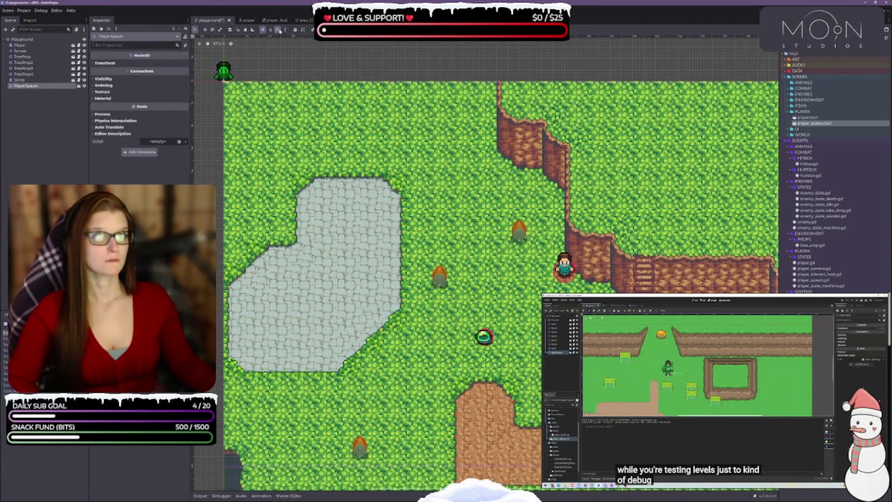
- Confirm the snap settings, move PlayerSpawn onto the dirt path, save, and switch to area_01
click(286, 30)
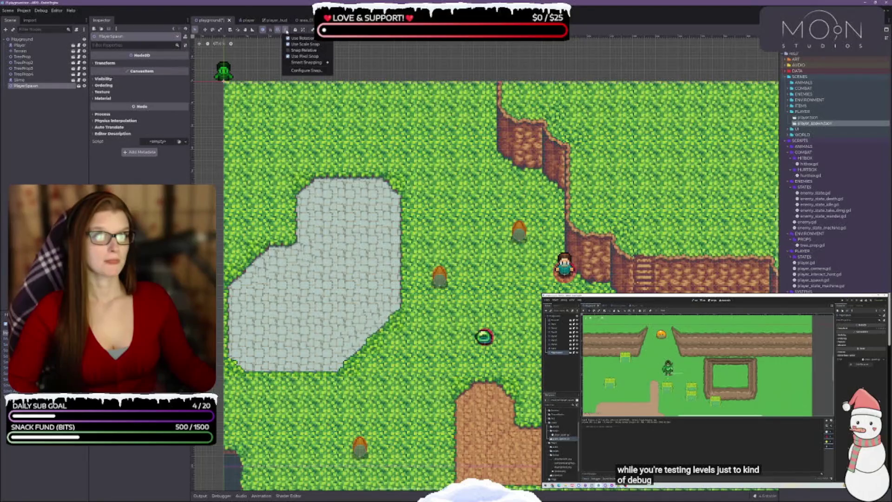
click(307, 70)
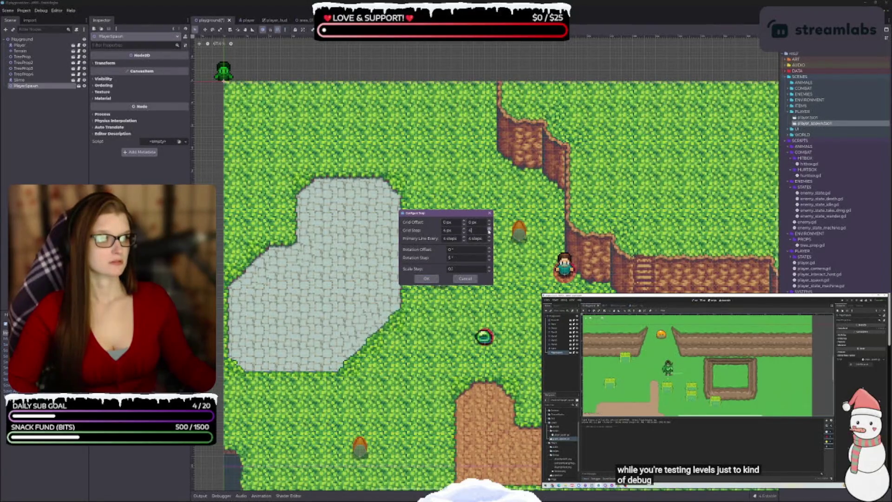
click(422, 279)
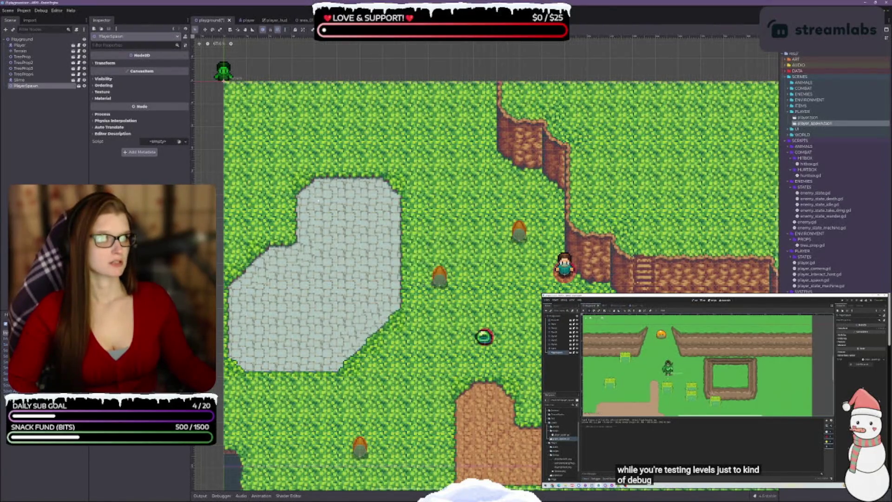
mouse_move(224, 76)
mouse_down()
mouse_move(319, 165)
mouse_move(481, 256)
mouse_move(485, 449)
mouse_move(374, 192)
mouse_up()
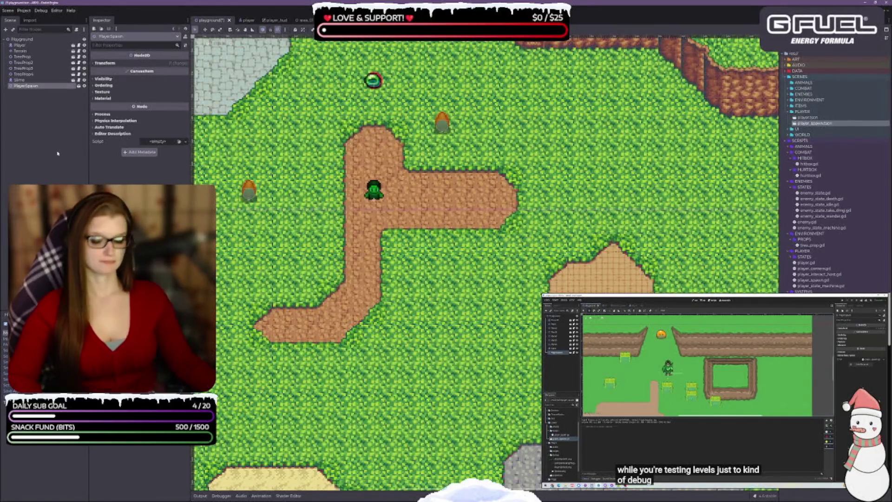
key(ctrl+s)
drag(517, 191, 531, 275)
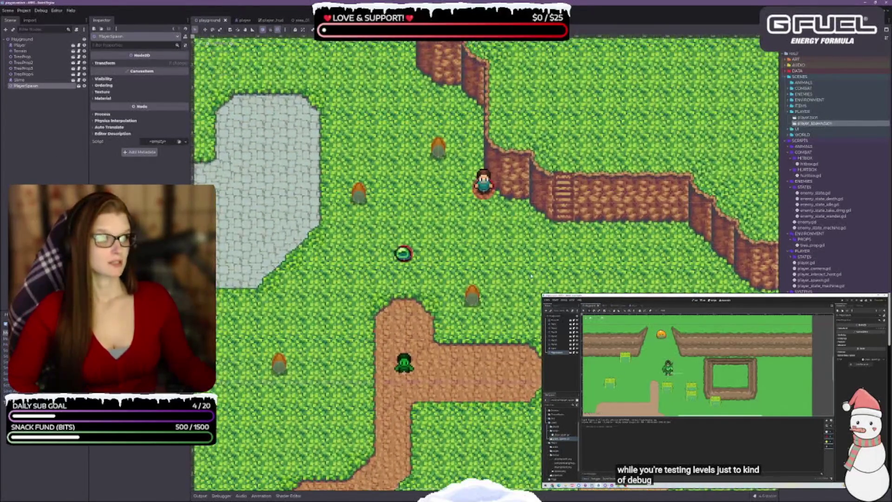
drag(482, 216, 435, 144)
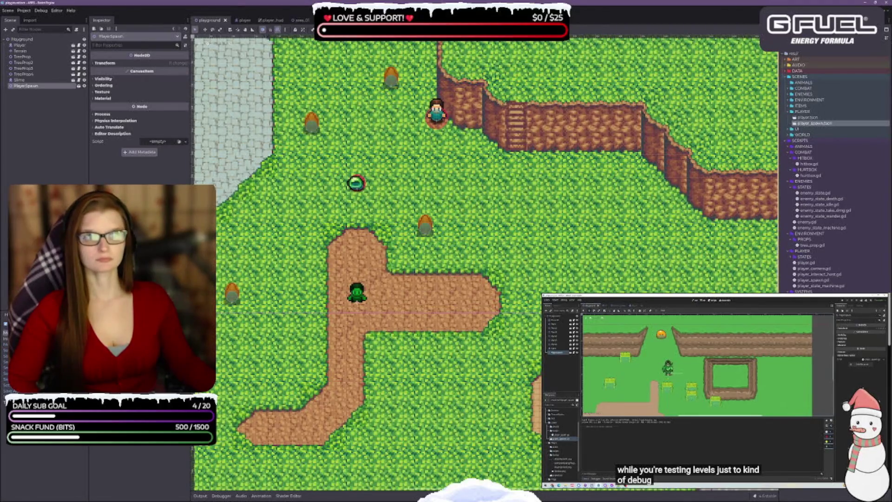
click(301, 20)
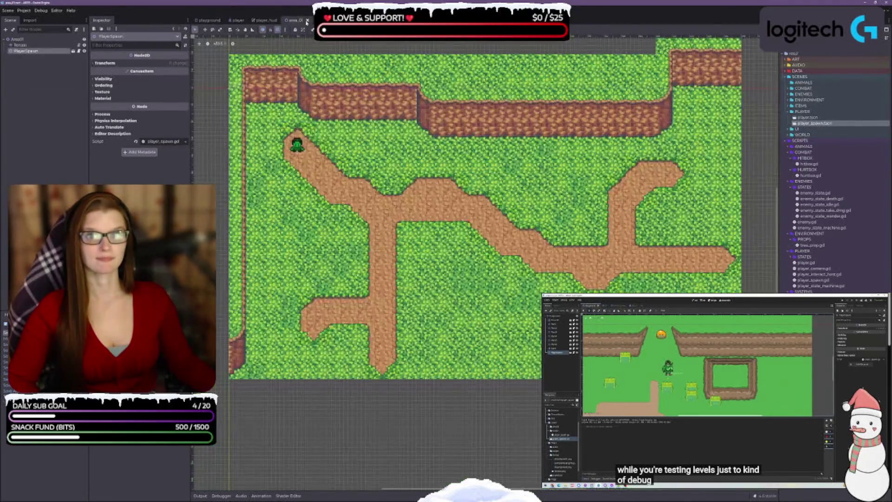
- Delete the Player node from the playground scene and save it
click(209, 21)
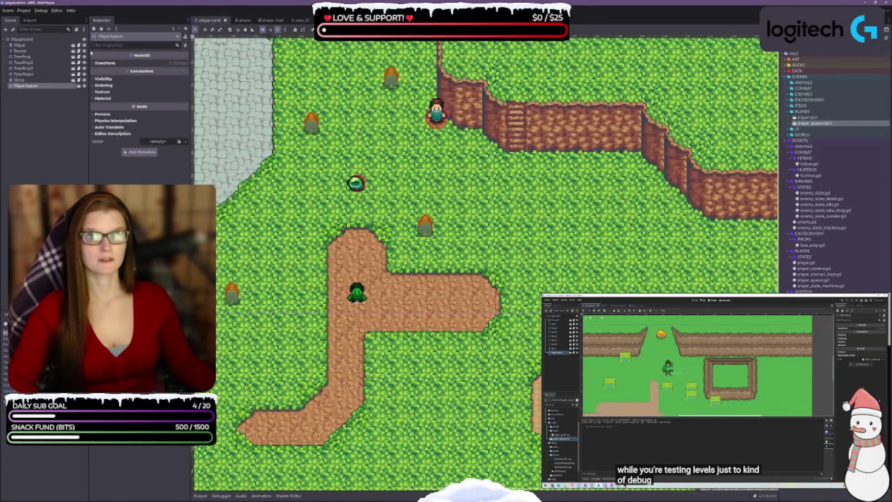
click(27, 46)
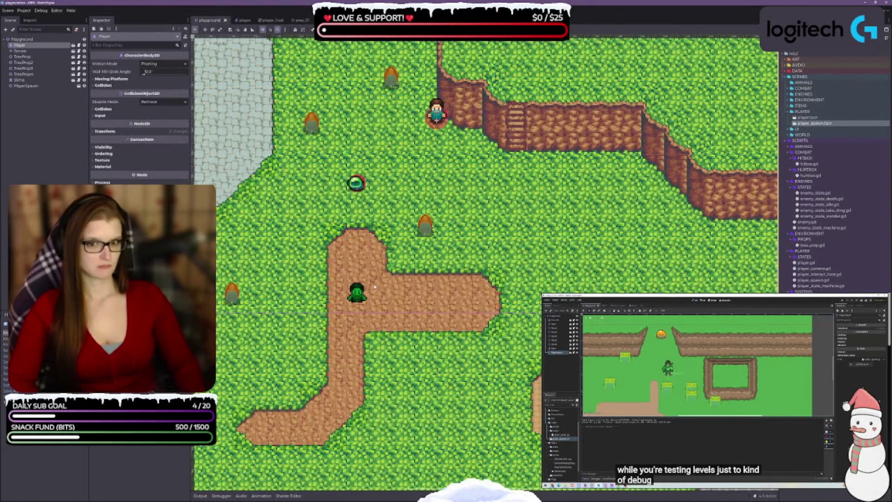
key(Delete)
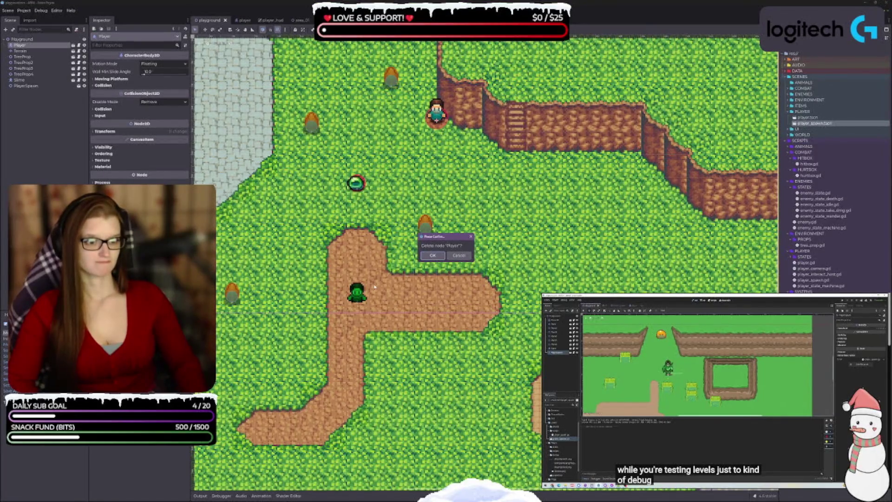
key(Return)
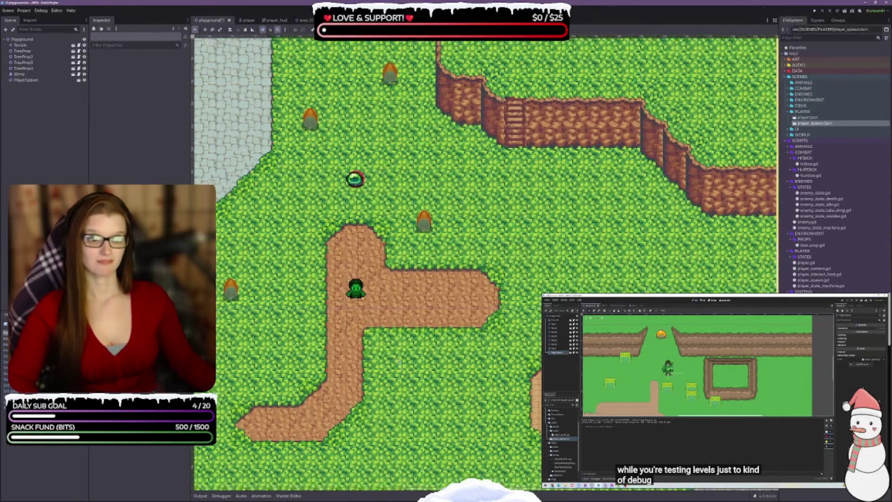
scroll(400, 362, down, 1)
key(ctrl+s)
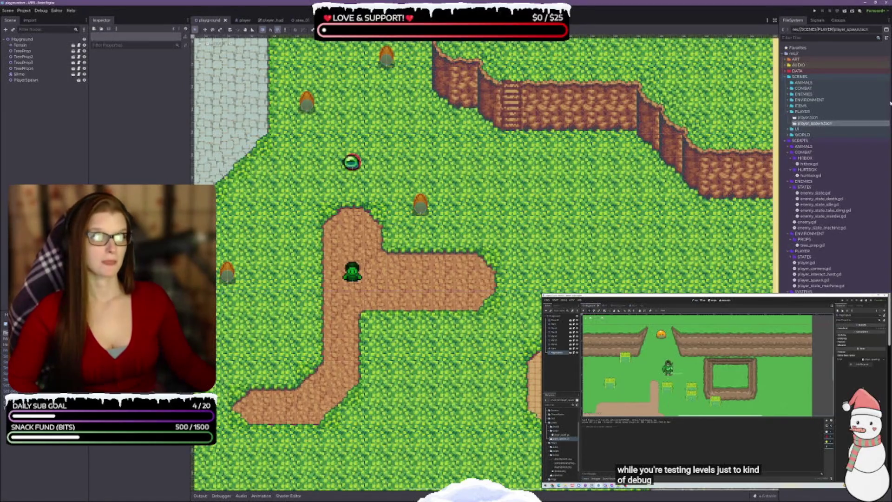
- Test-run the playground, walk the player right and down, stop with F8, and select PlayerSpawn
click(839, 9)
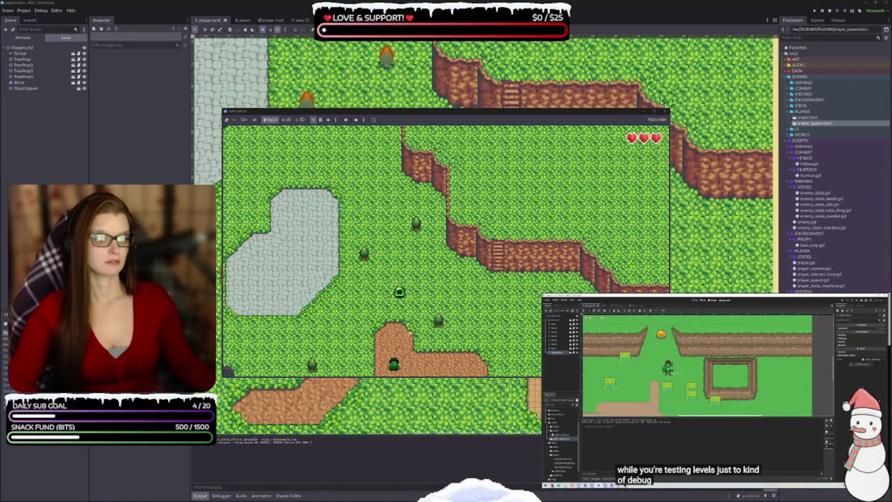
key(Right)
key(Down)
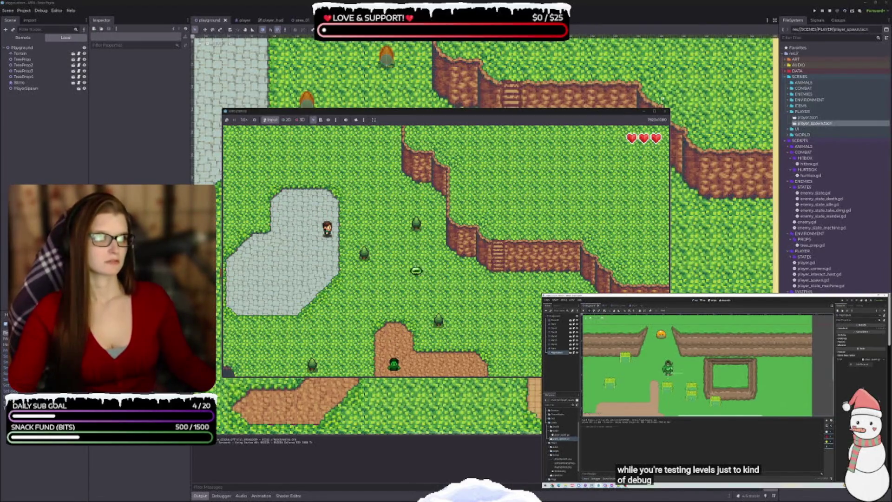
key(F8)
click(39, 81)
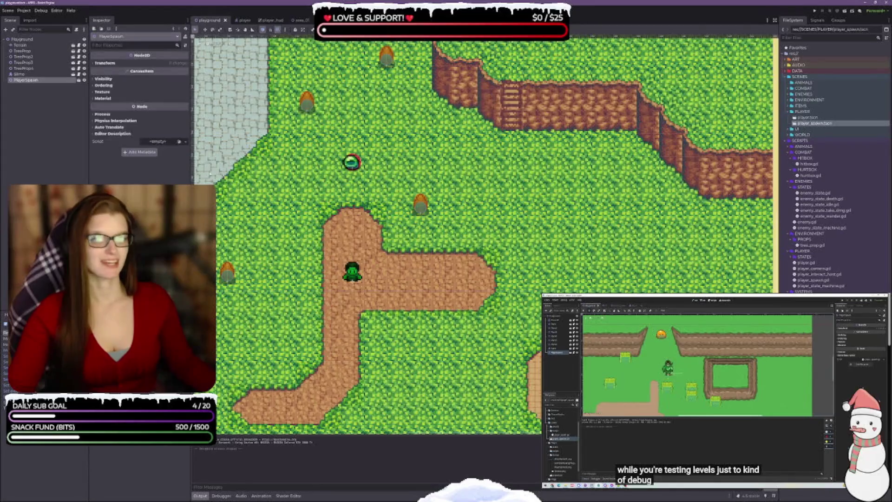
- Drop player_spawn.gd onto PlayerSpawn's Script field and hide the Output panel
click(844, 279)
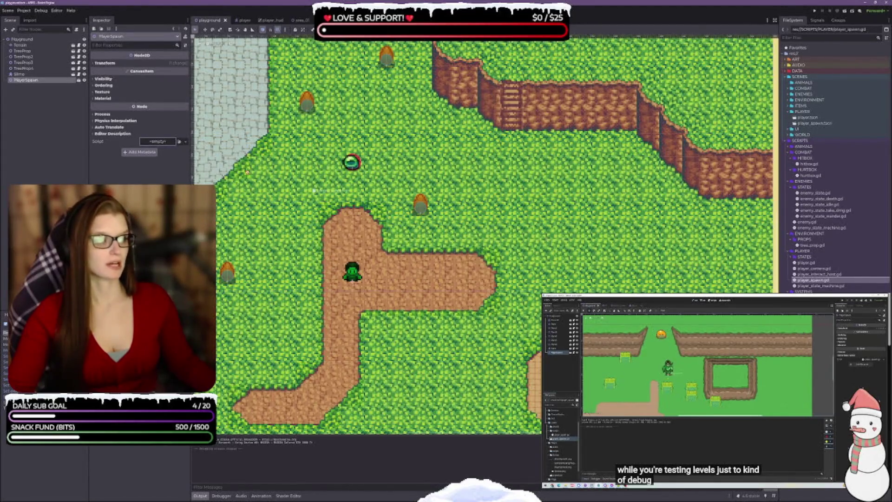
drag(160, 141, 160, 141)
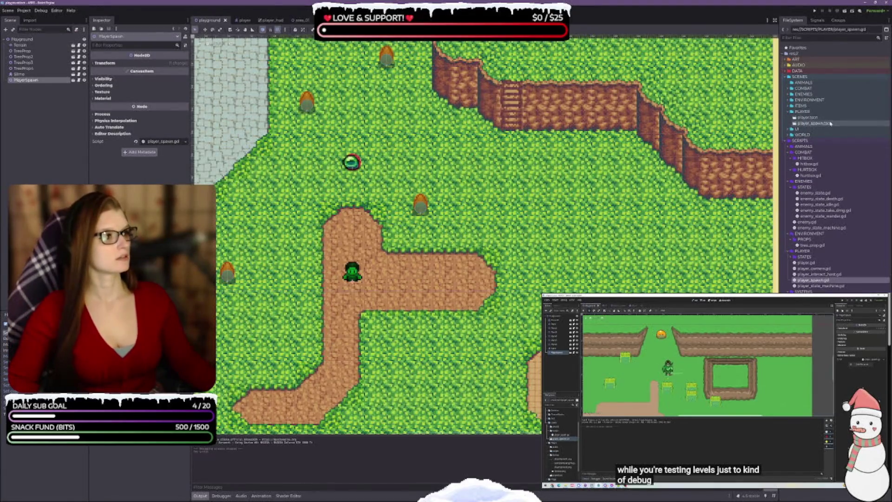
click(199, 495)
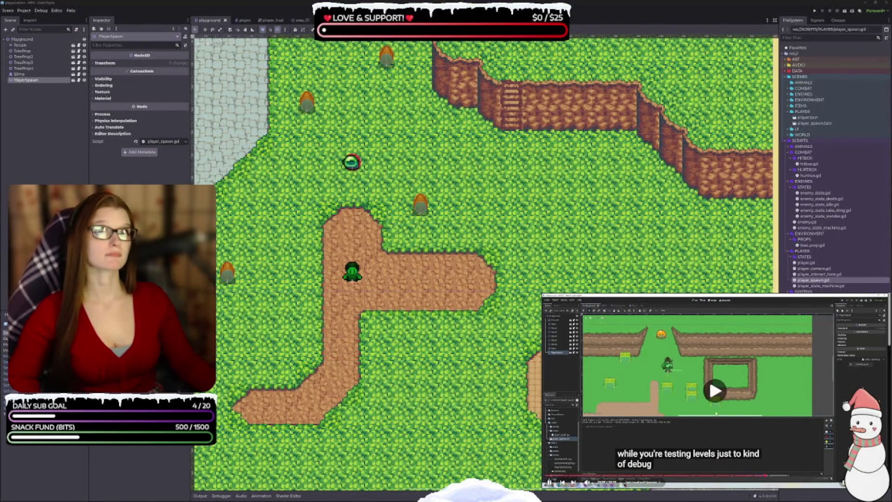
scroll(461, 274, down, 2)
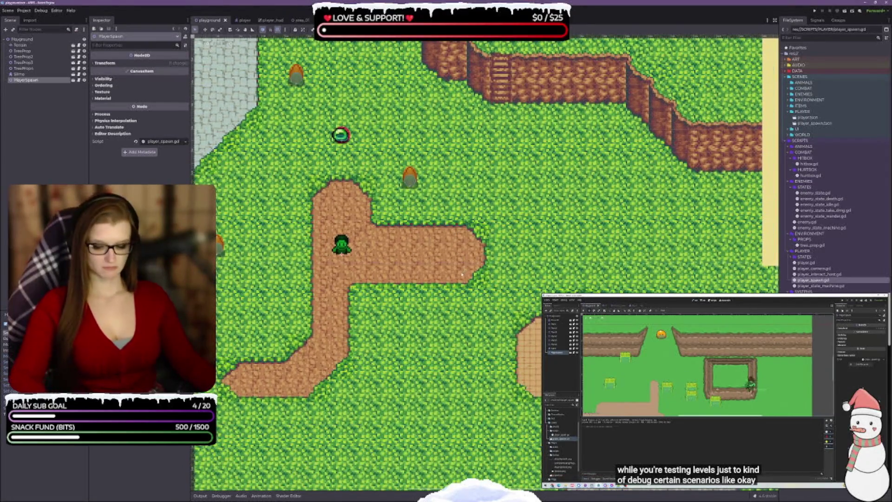
- Test-run the playground scene and walk the player around to check where it spawns
key(F6)
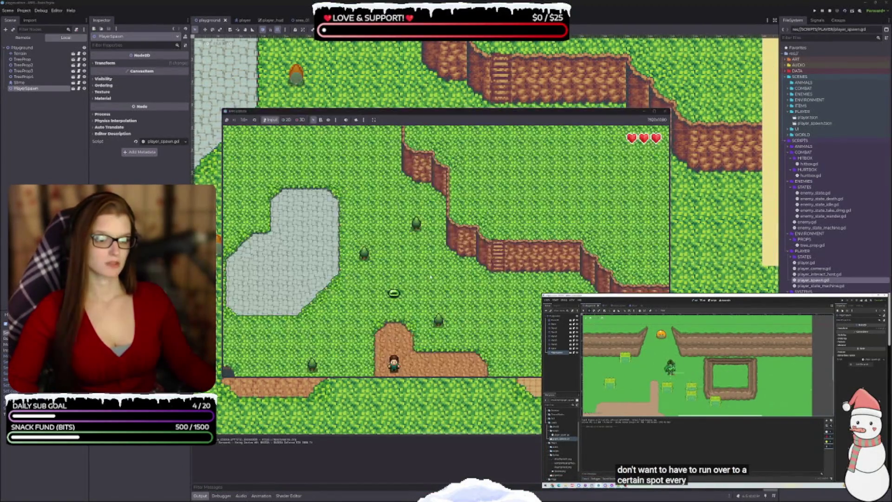
key(Up)
key(Left)
key(Up)
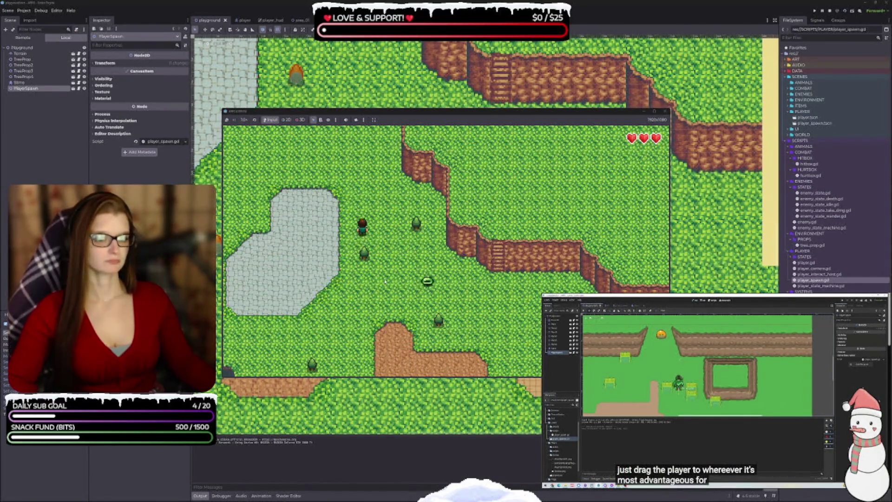
key(Down)
key(Left)
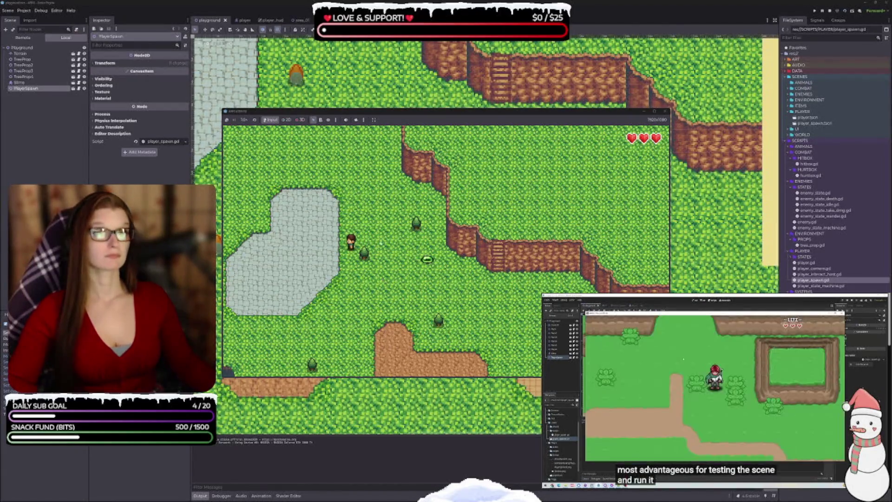
key(F8)
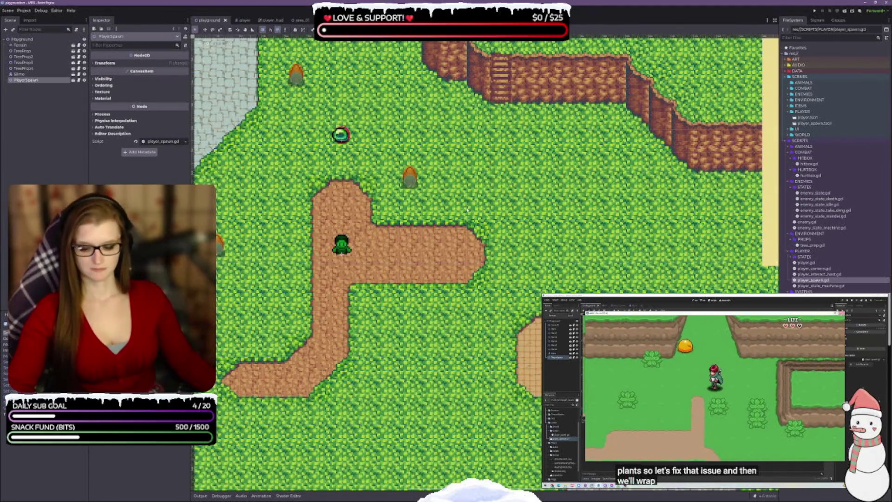
- Run the game again, walk the player away from the slime, then select the Playground root node
key(F5)
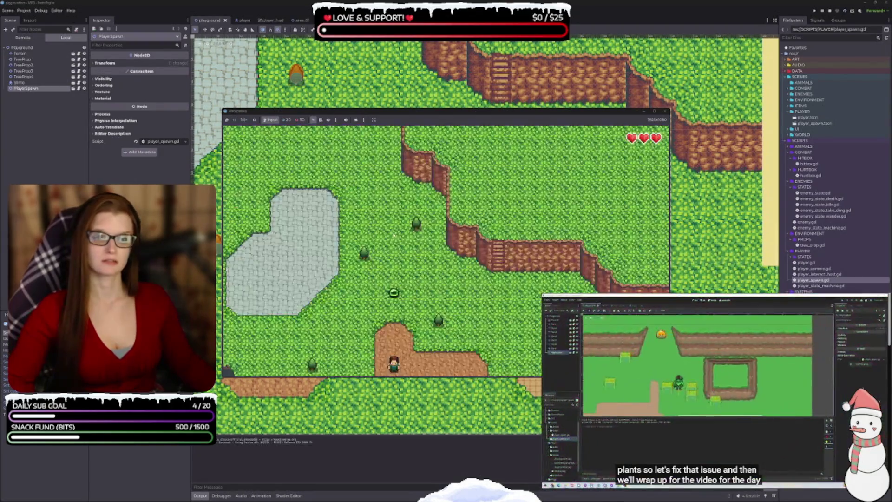
key(w)
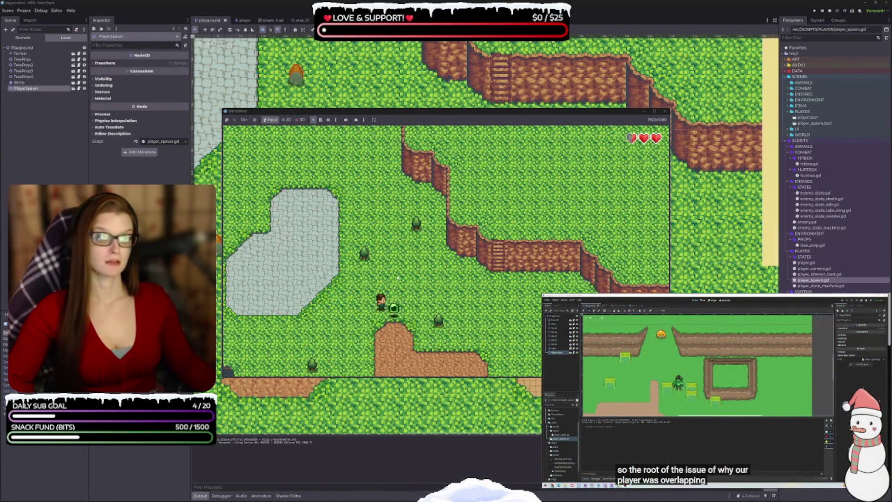
key(w)
key(a)
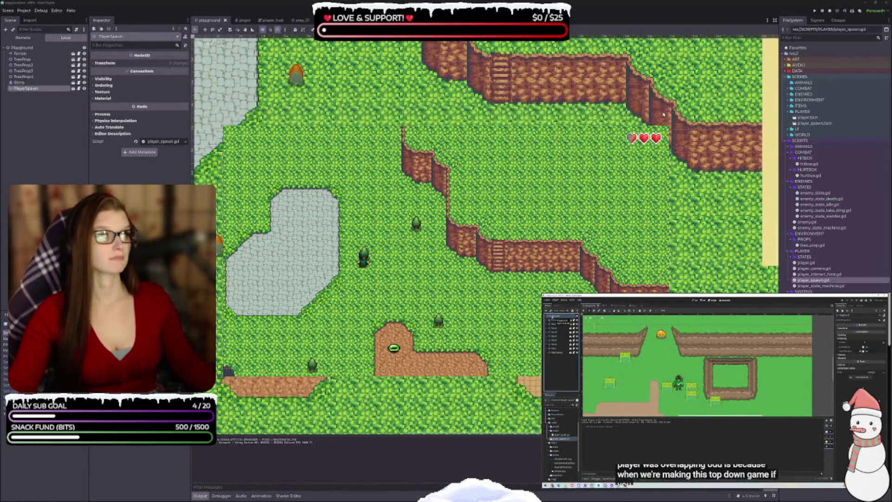
key(F8)
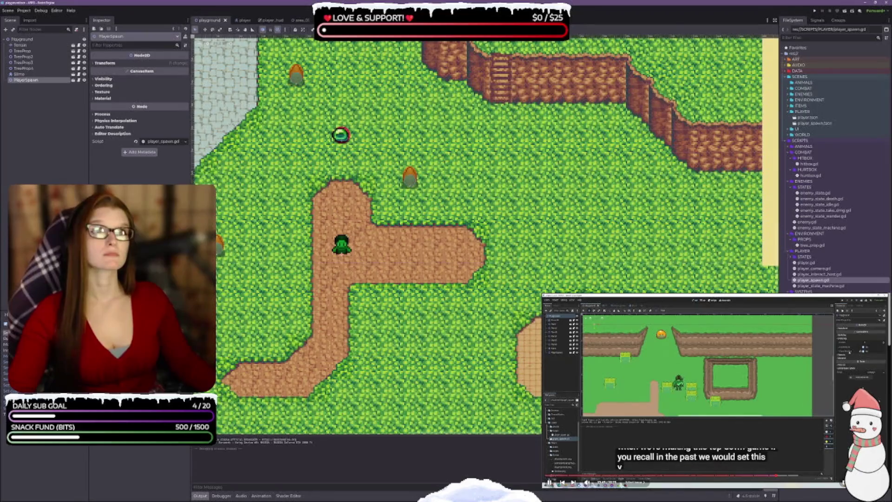
click(22, 39)
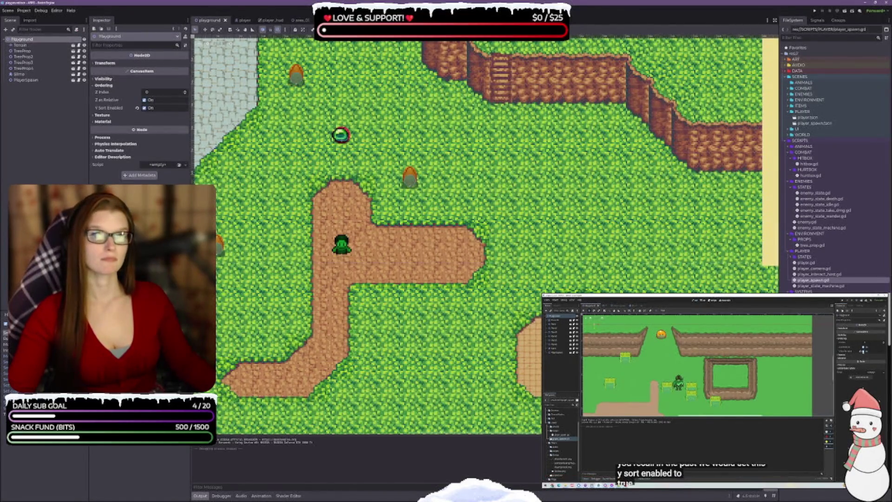
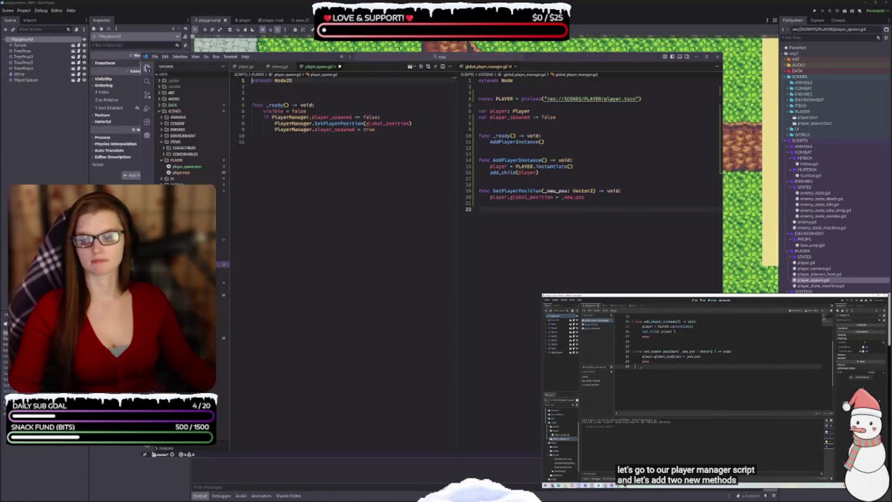
- Declare func SetAsParent(_parent: Node2D) -> void: at the end of global_player_manager.gd, with pass
key(alt+Tab)
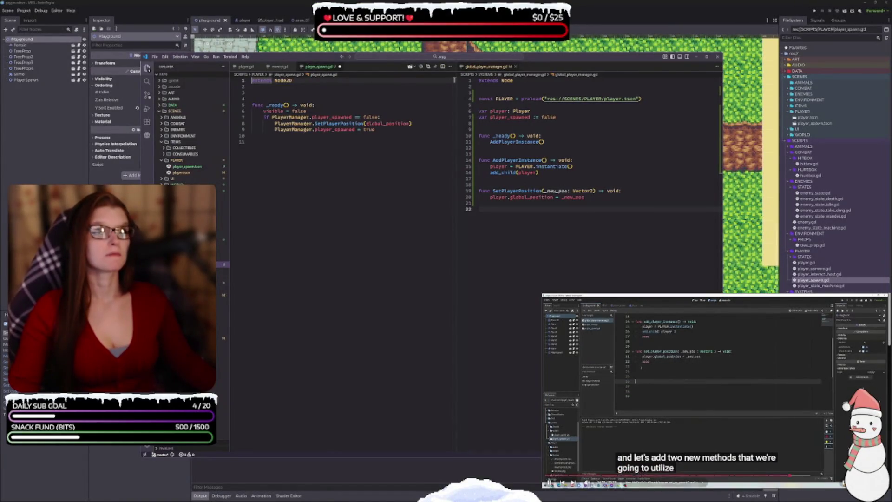
click(501, 222)
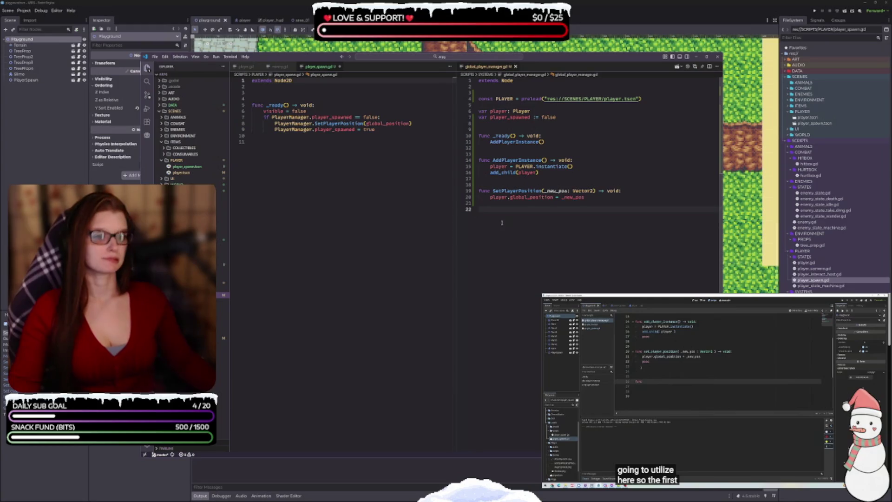
key(Return)
key(Return)
text(func)
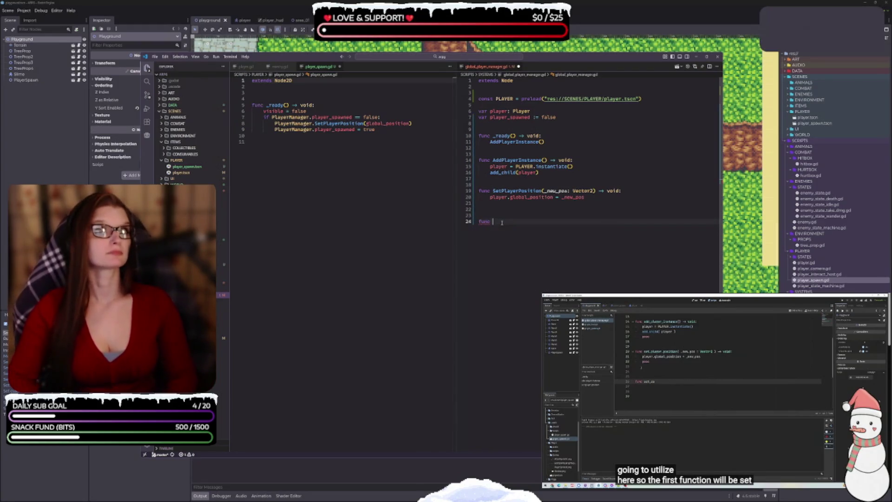
text( SetAsP)
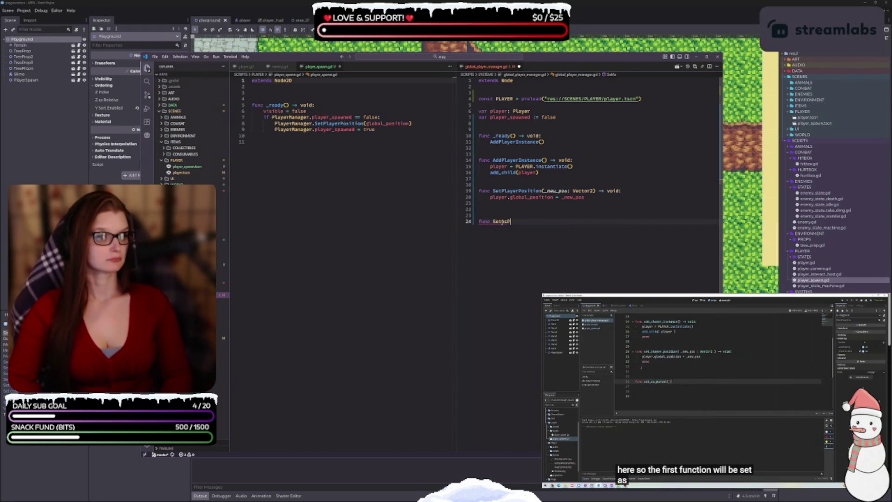
text(arent()
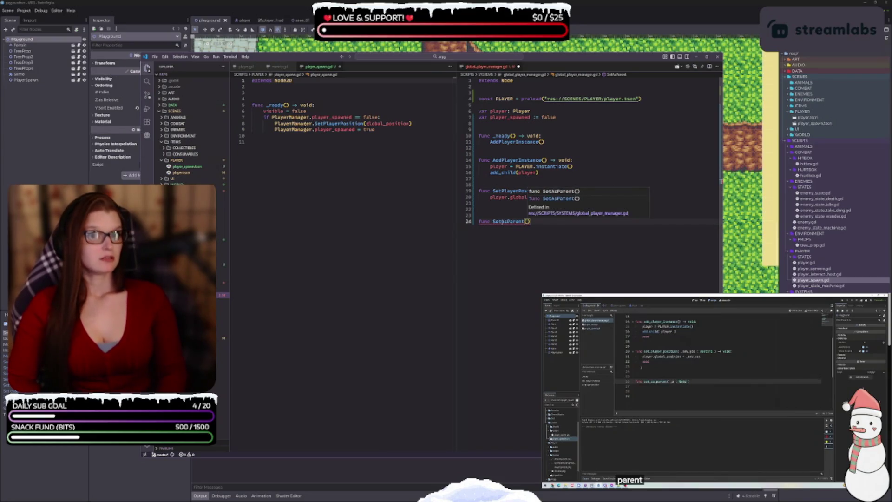
text(_p)
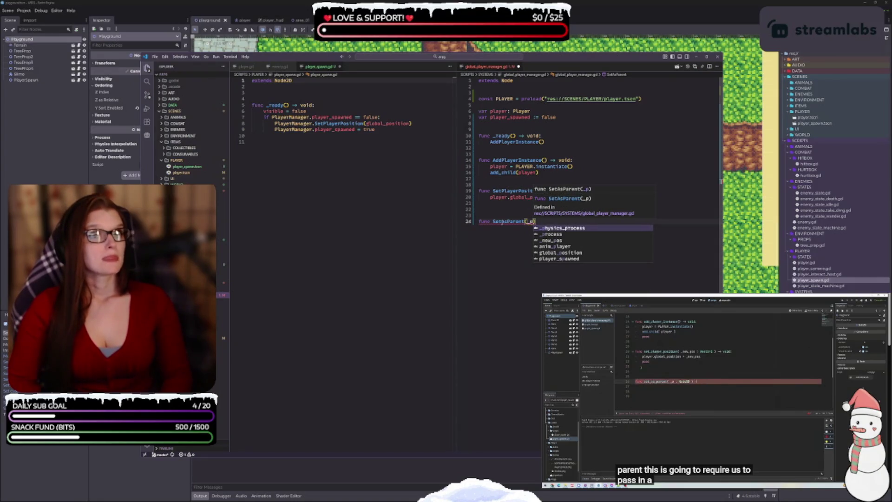
text(arent: No)
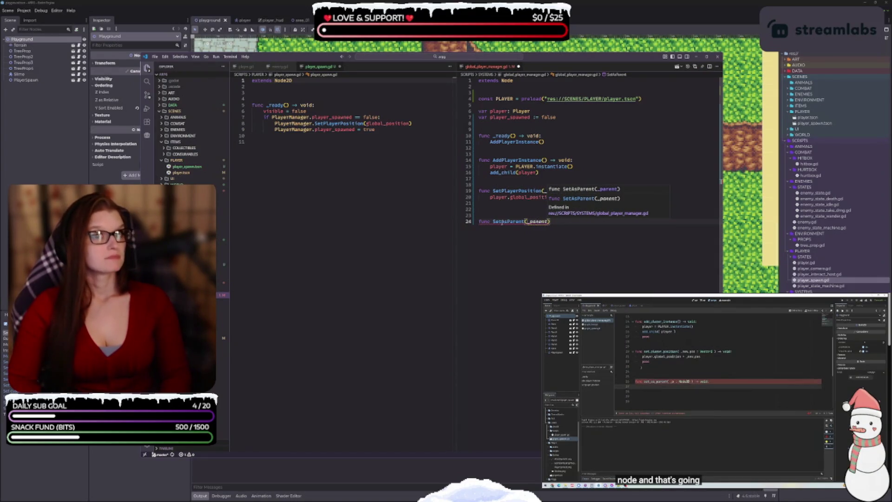
text(de2D) )
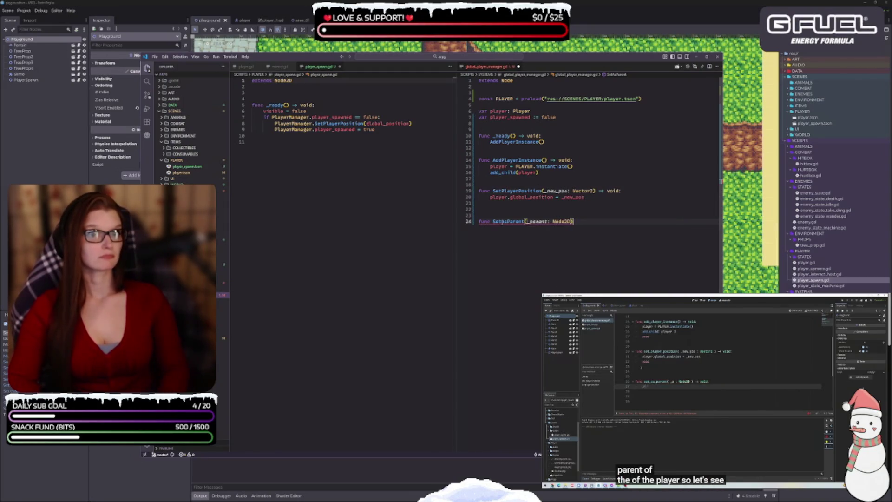
text(-> void:)
key(Return)
key(Return)
text(pass)
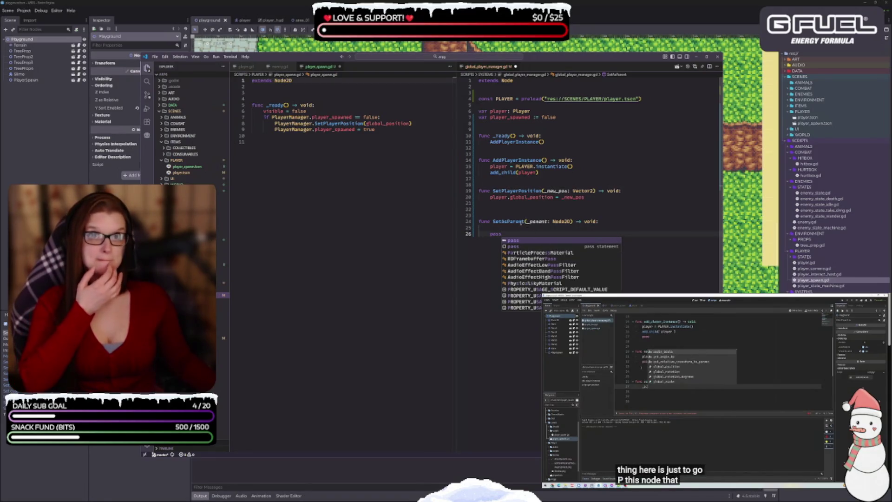
- Add _parent.add_child(player) as the first line of SetAsParent's body
click(519, 229)
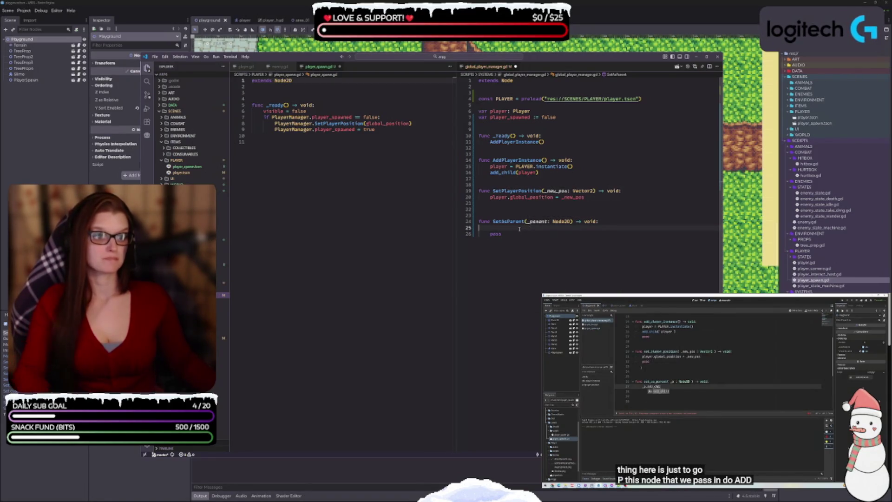
text(_parent.add_child()
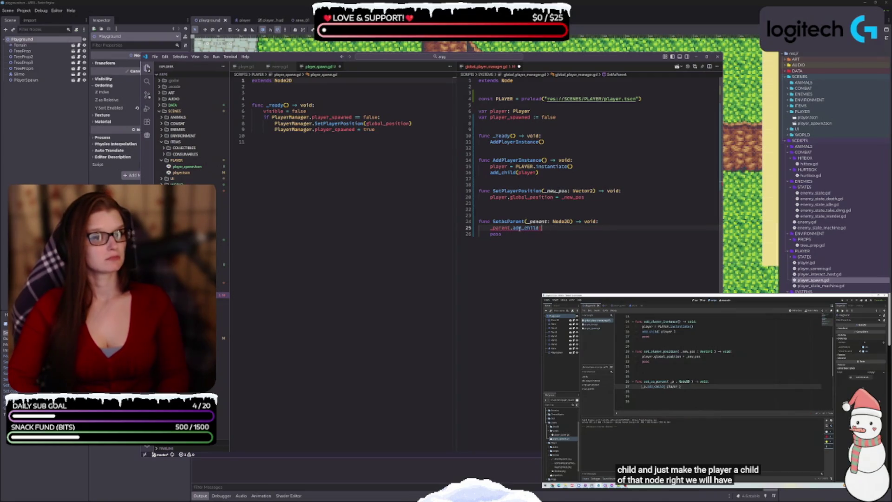
text(player))
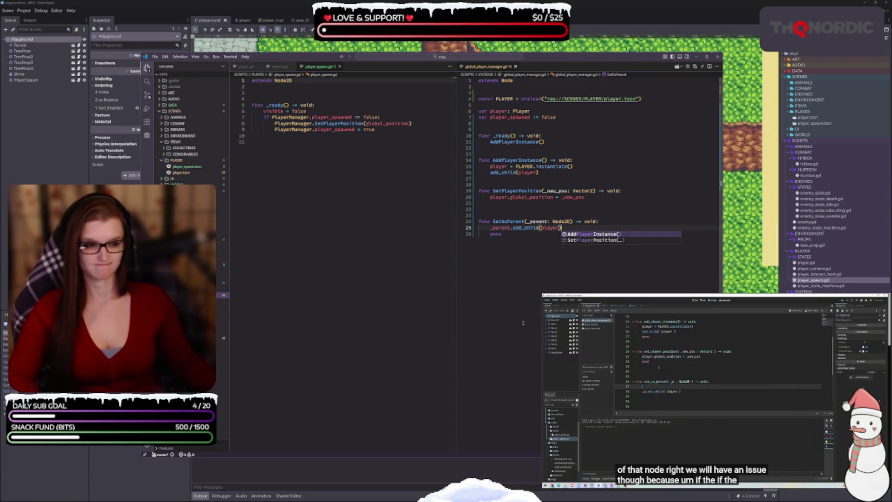
key(Escape)
key(Down)
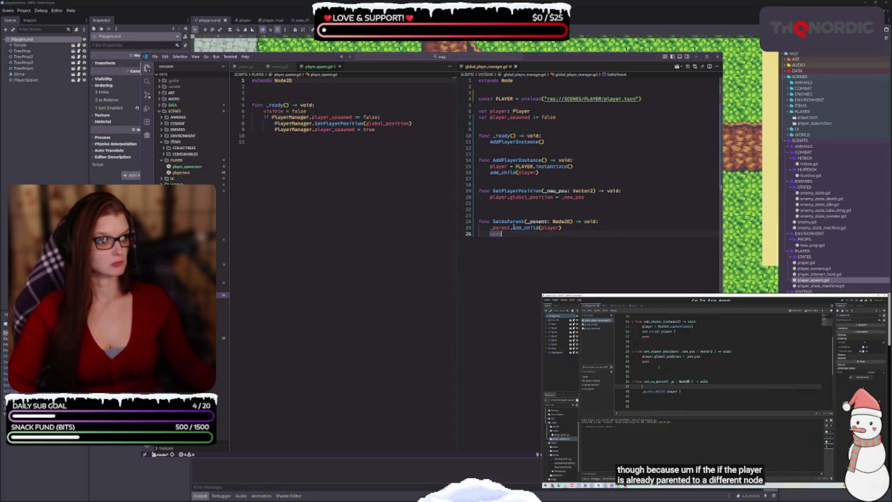
click(548, 221)
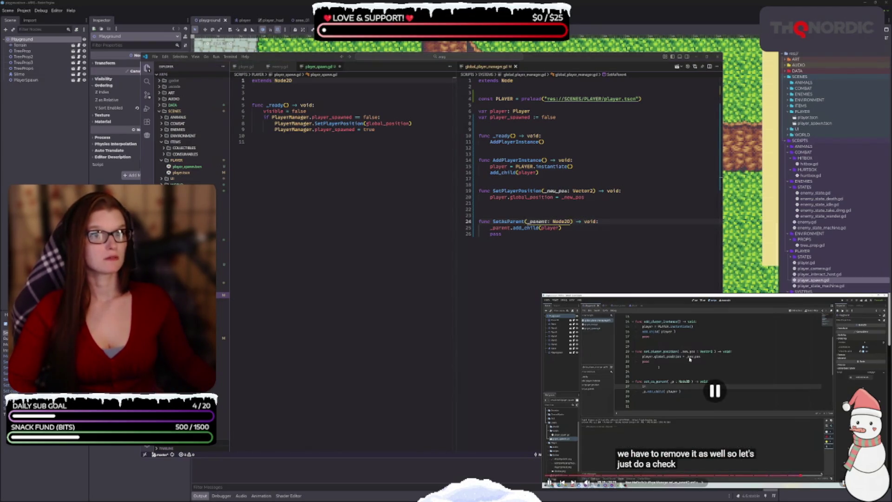
click(508, 217)
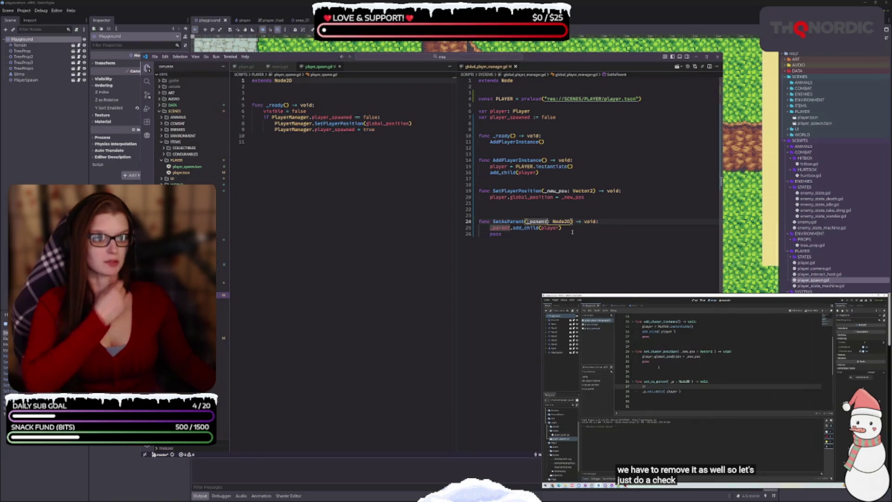
- Rename SetAsParent's parameter to _node so the call reads _node.add_child(player)
double_click(536, 222)
text(_panode)
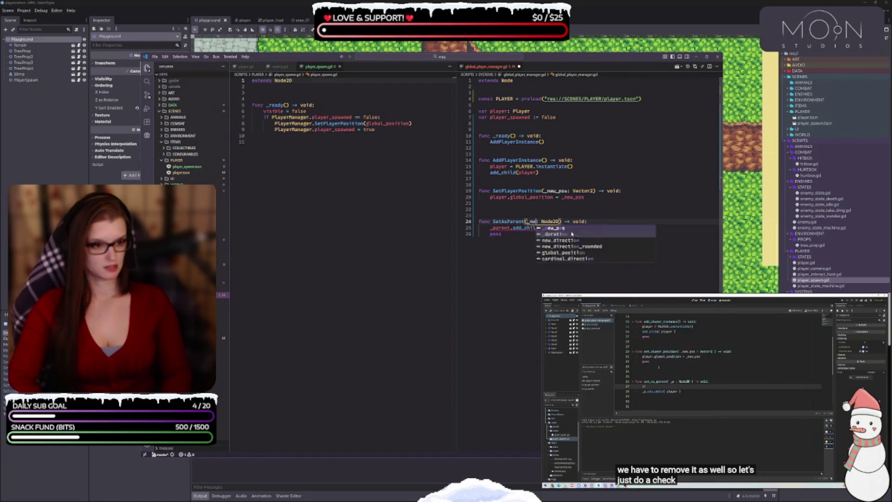
click(562, 248)
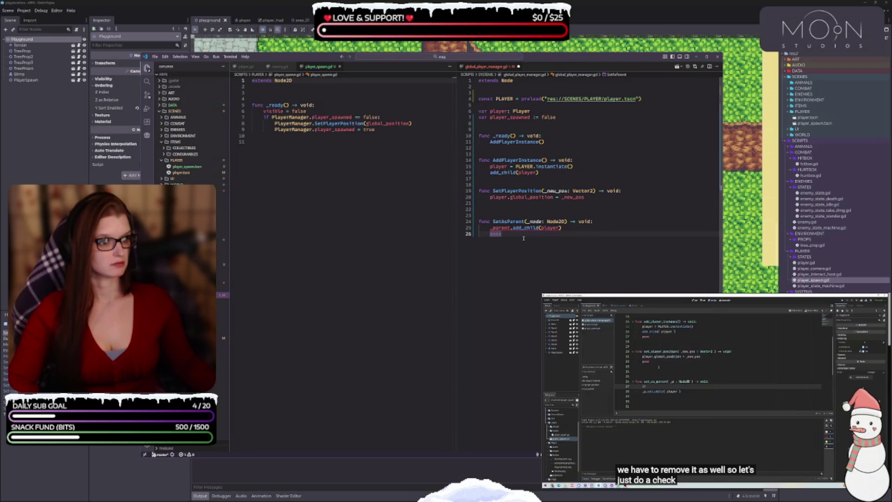
key(ctrl+z)
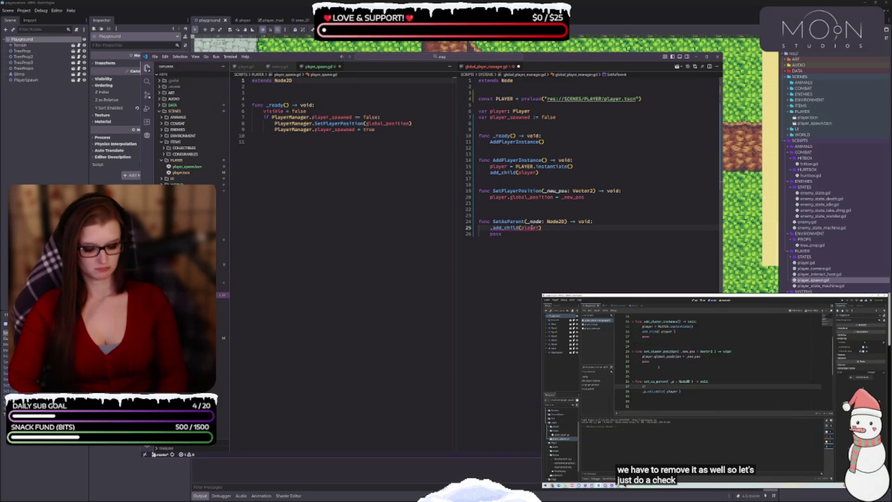
key(BackSpace)
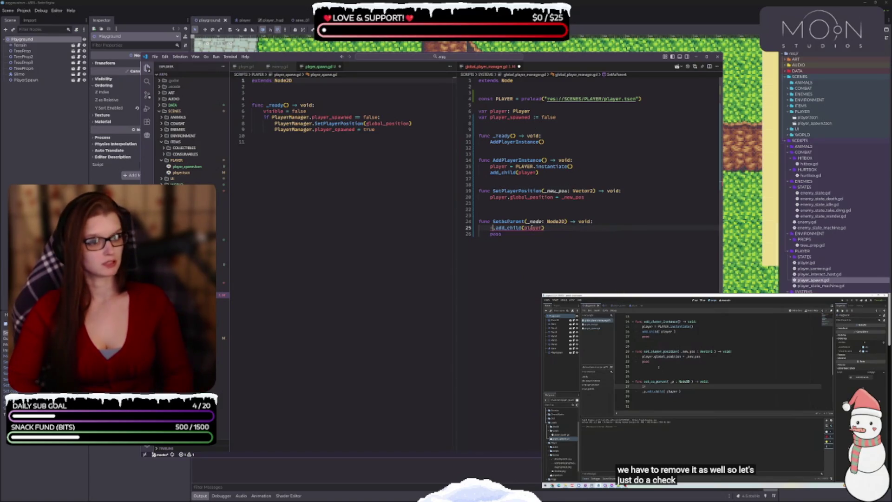
text(_node)
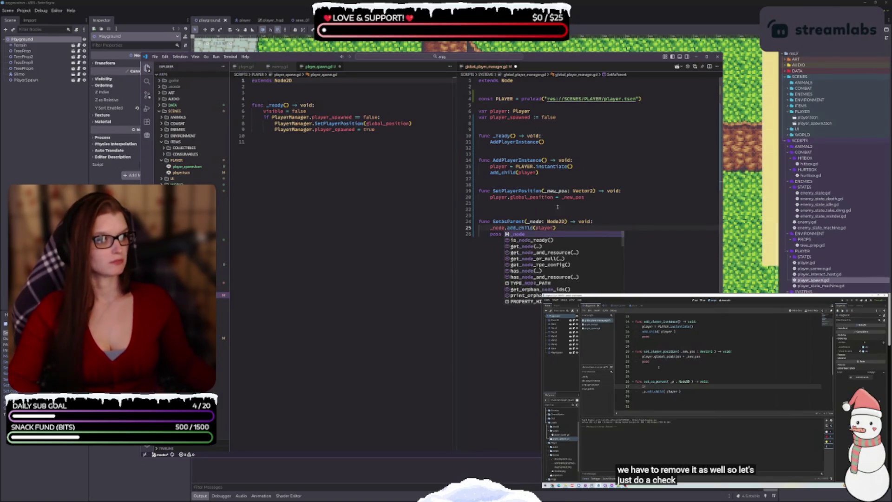
click(558, 207)
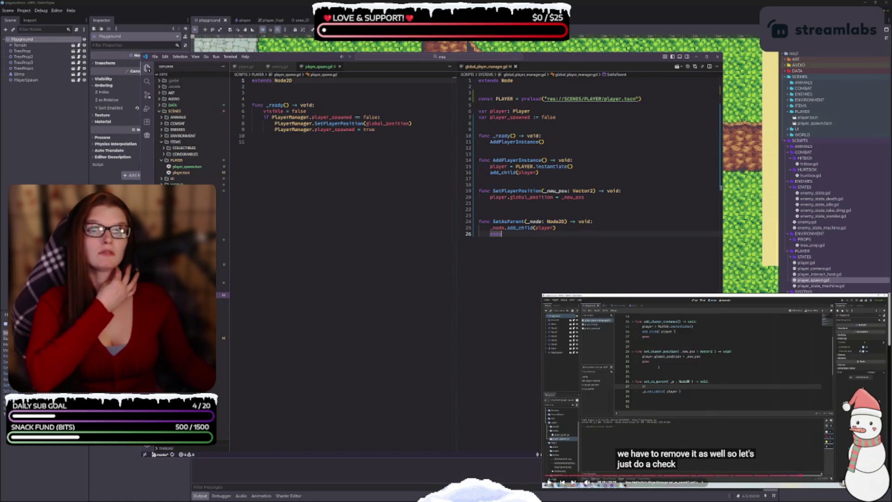
- Insert an if player.get_parent() check that calls player.get_parent().remove_child(player) before add_child
click(490, 228)
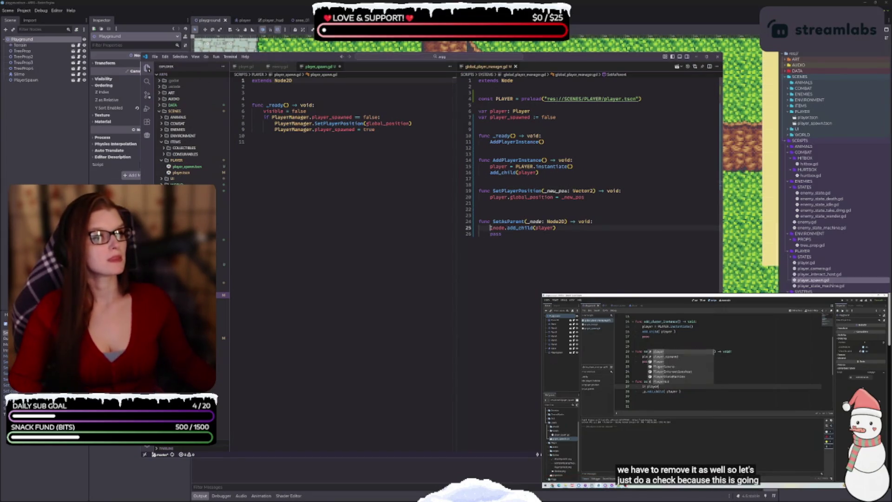
key(Return)
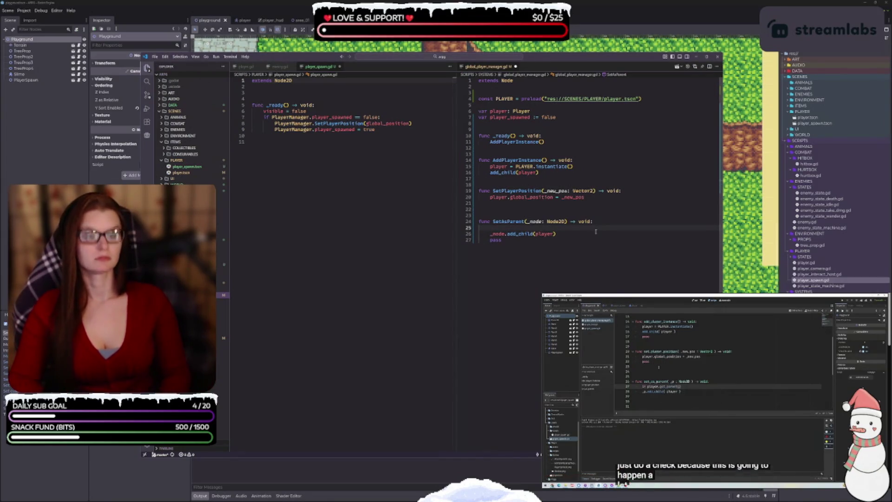
text(if player)
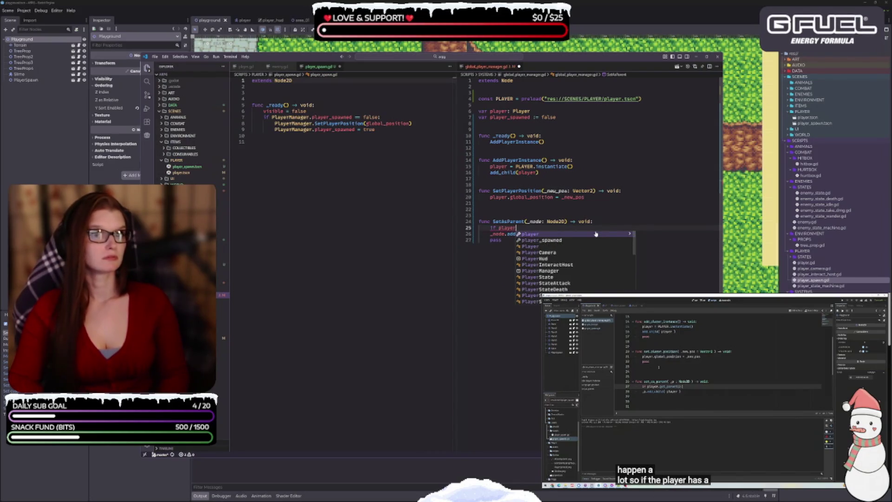
text(.get)
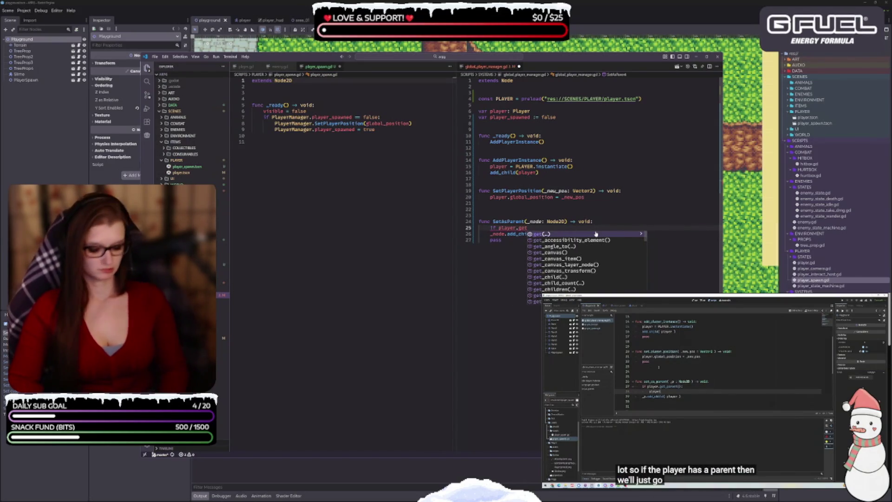
text(_par)
key(Return)
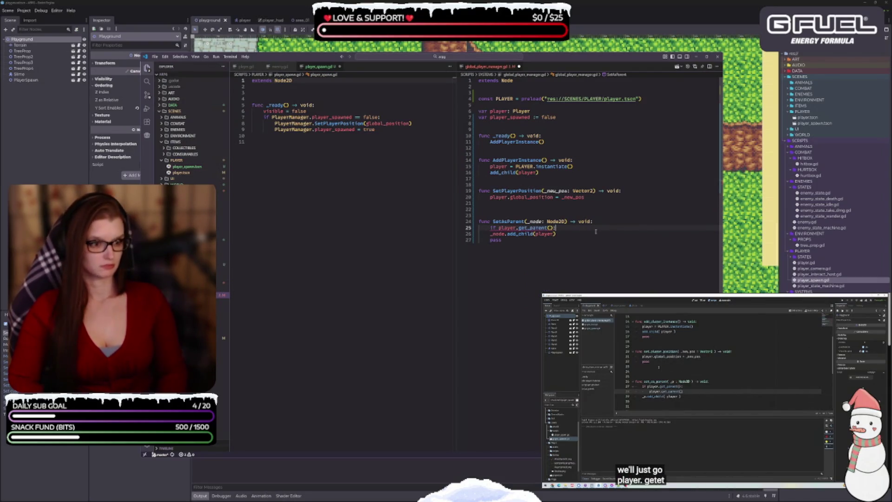
key(Return)
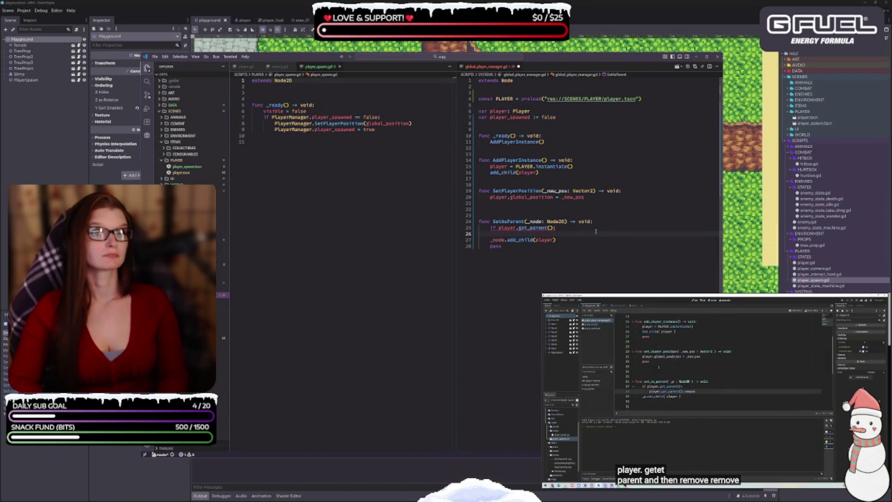
text(player.get)
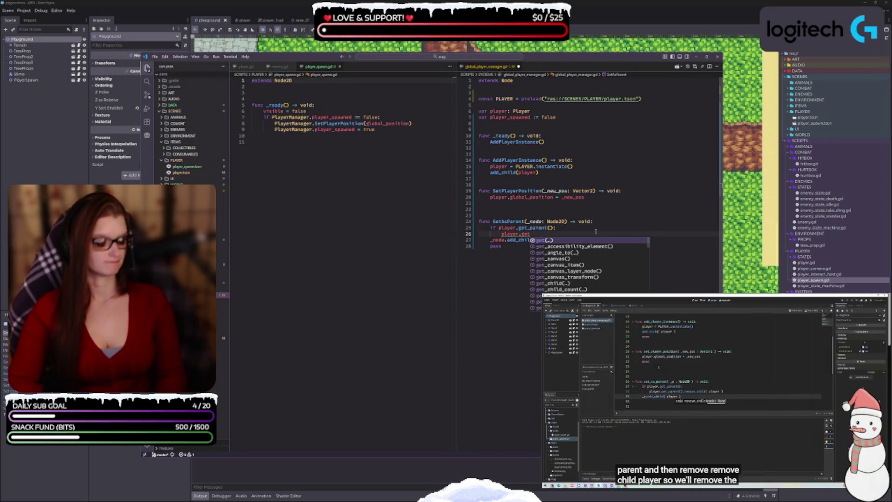
text(_pa)
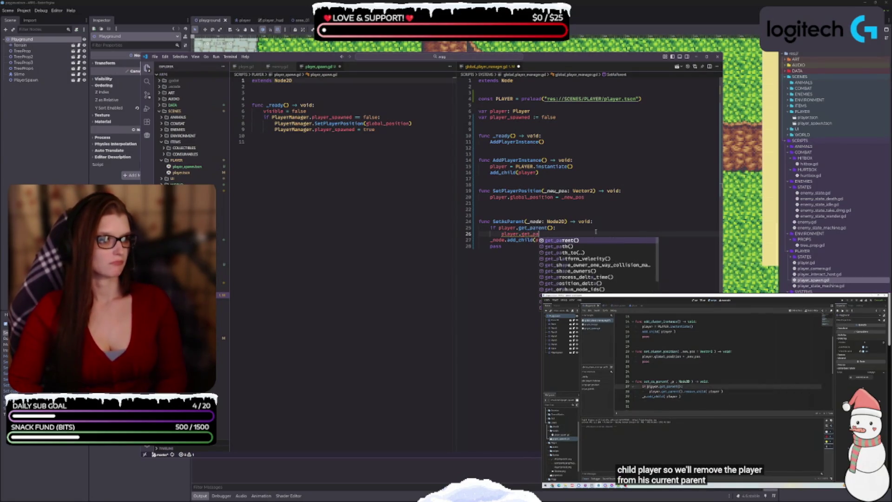
key(Return)
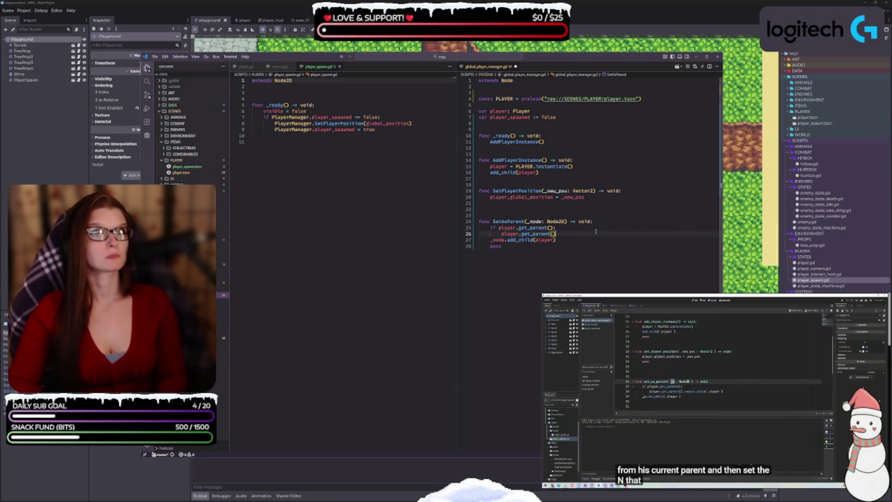
text(.remove_child()
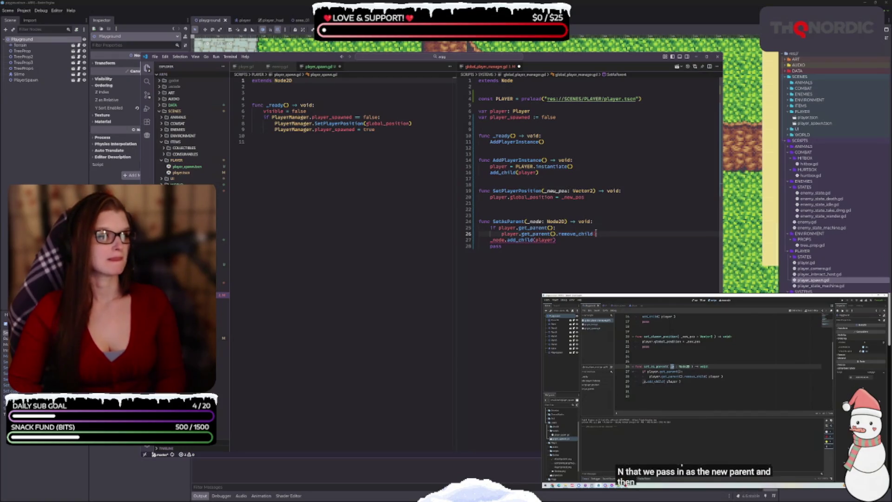
text(player)
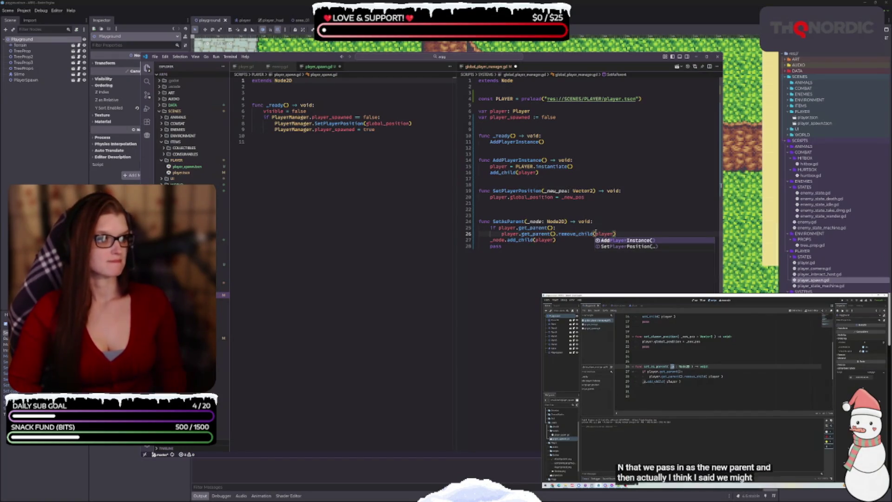
- Delete the pass placeholder from SetAsParent
double_click(495, 246)
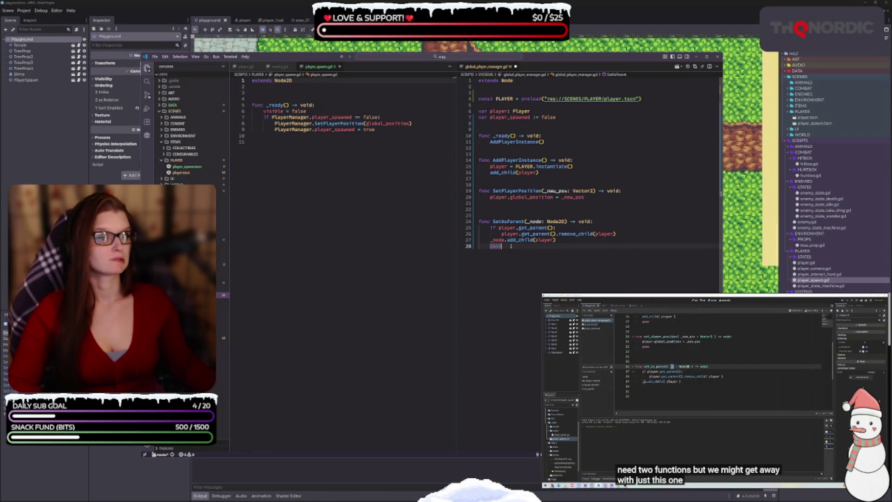
key(BackSpace)
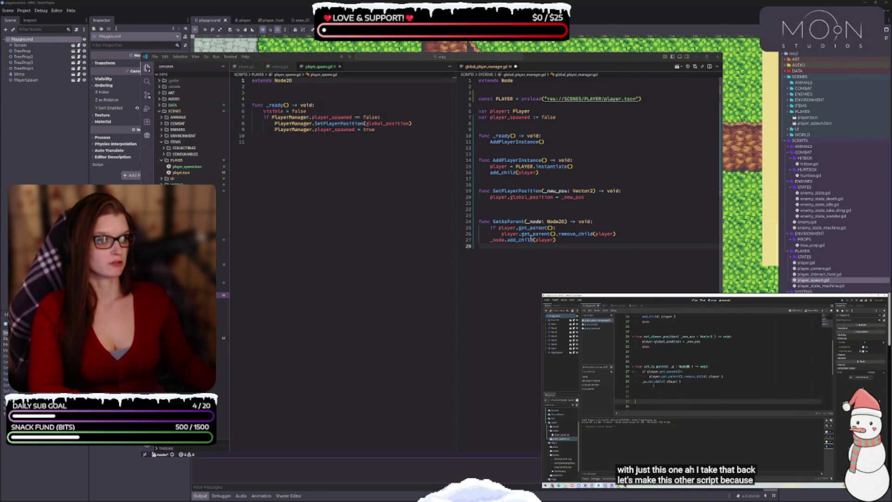
click(536, 257)
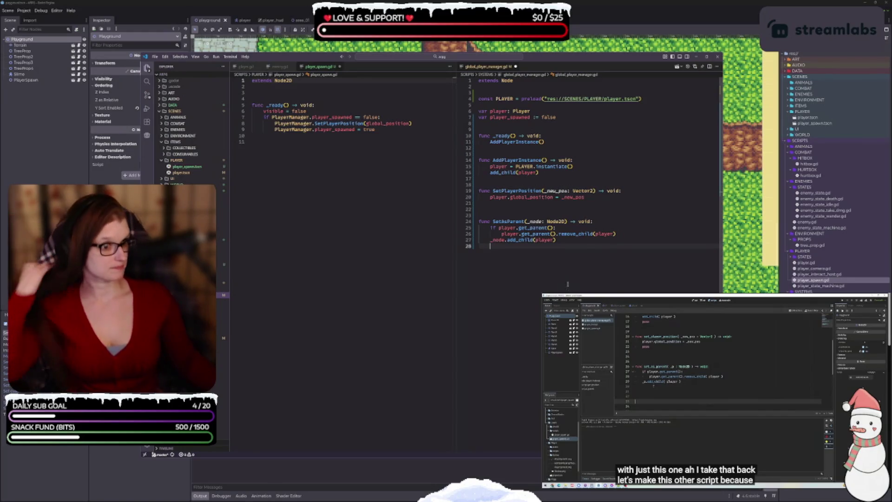
click(713, 390)
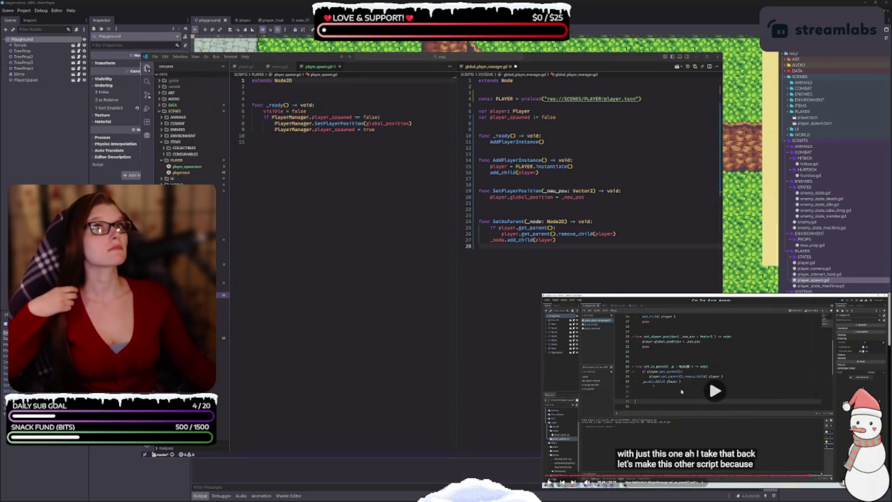
- Add func UnparentPlayer(_node: Node2D) -> void: calling _node.remove_child(player) below SetAsParent
key(Return)
key(Return)
key(Return)
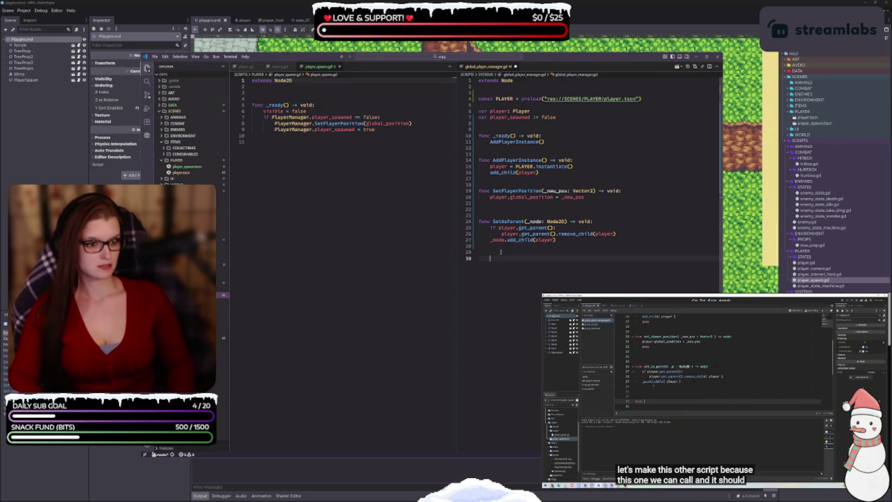
key(BackSpace)
text(func )
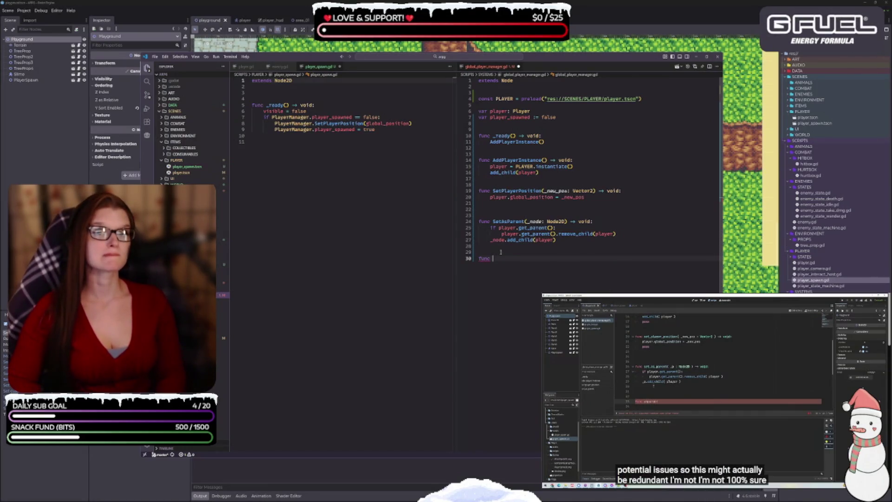
text(Unpa)
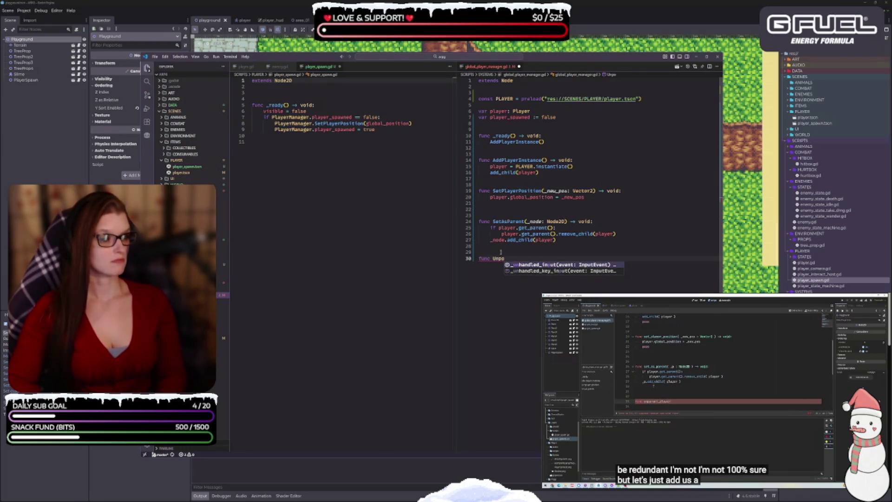
key(BackSpace)
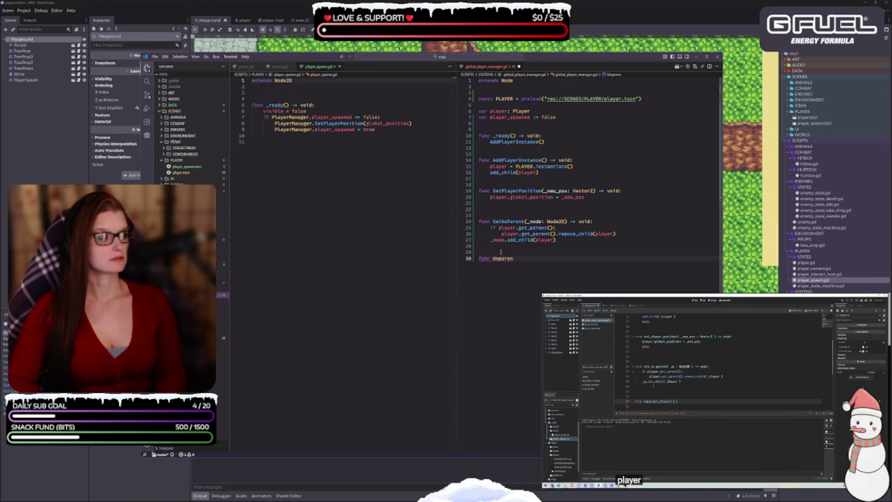
text(tPlayer)
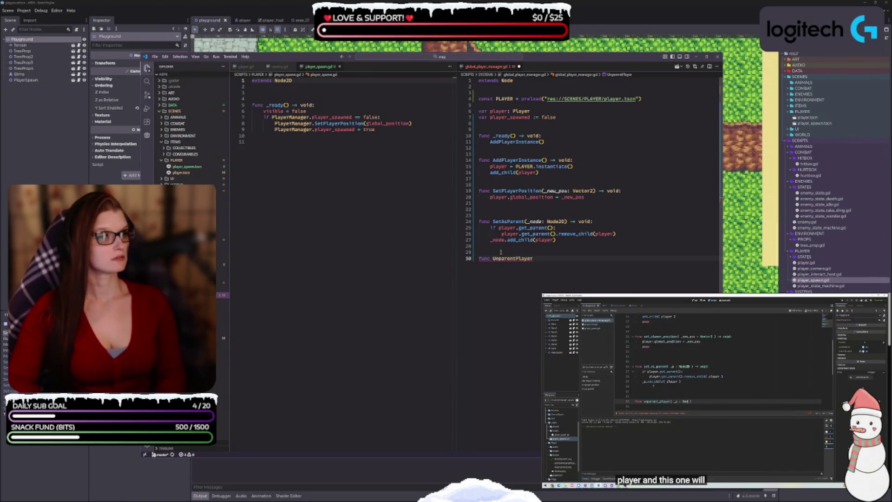
text(()
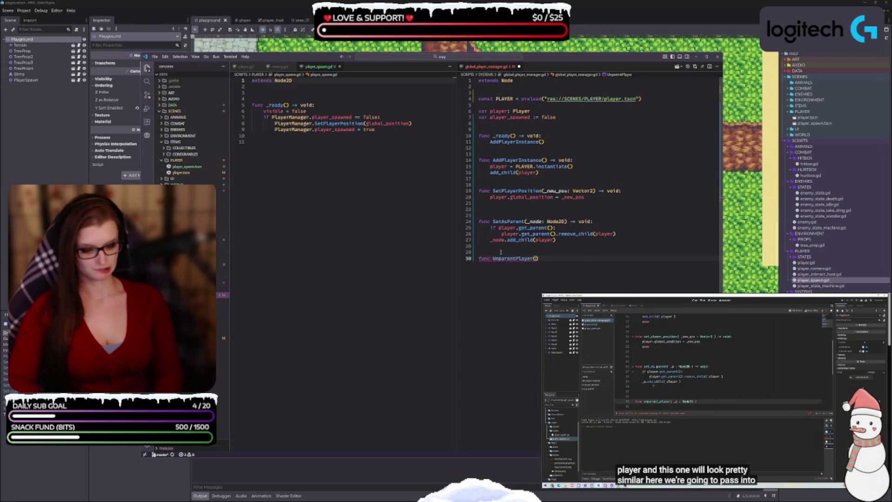
text(_node: Node2D)
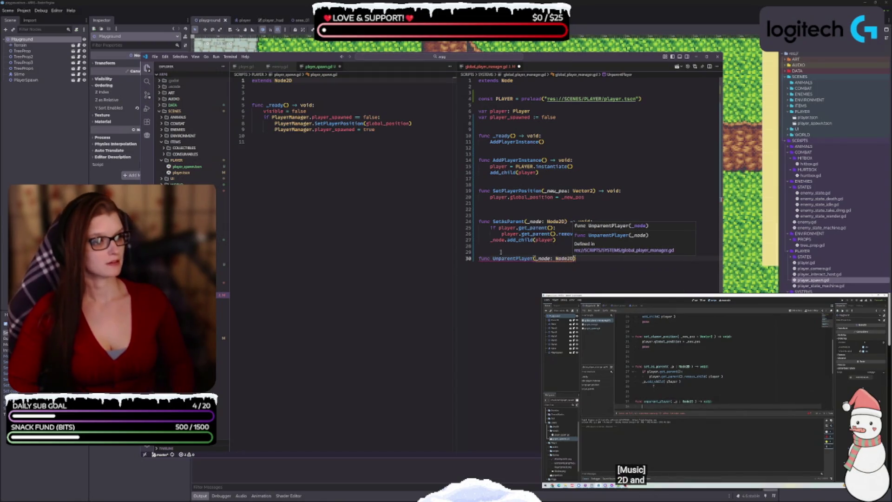
text() -> void:)
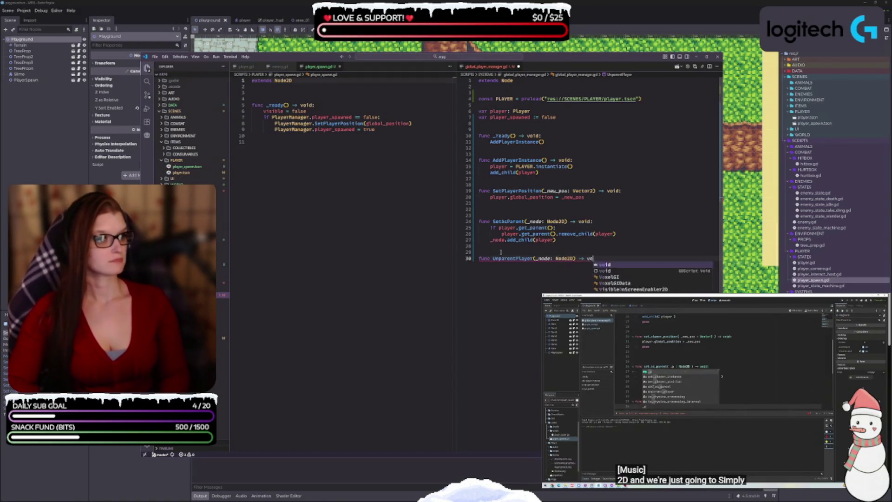
key(Return)
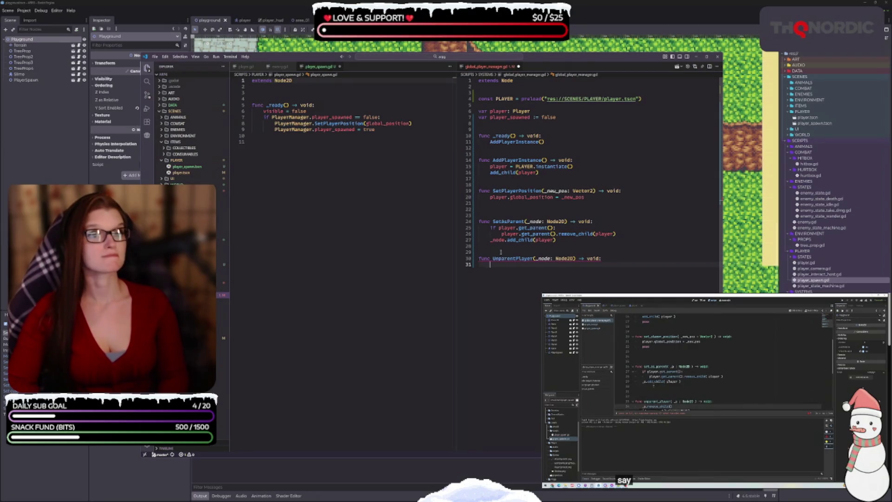
text(_node)
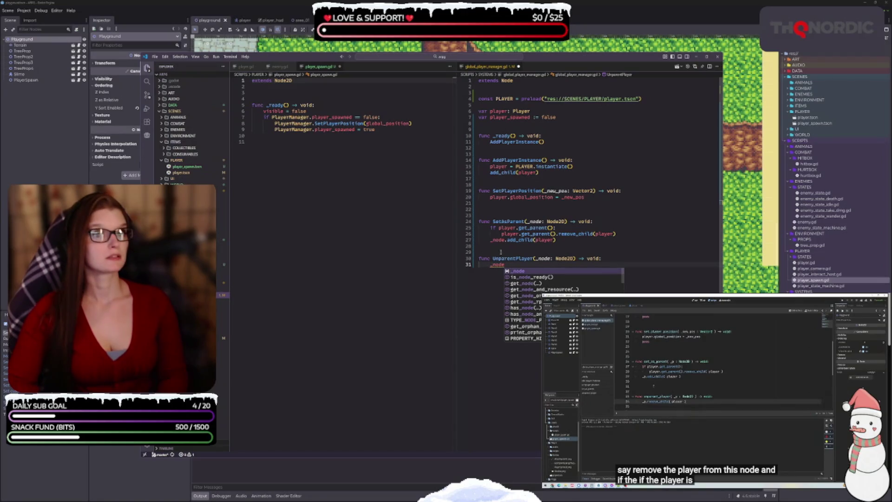
text(.remove_child(player))
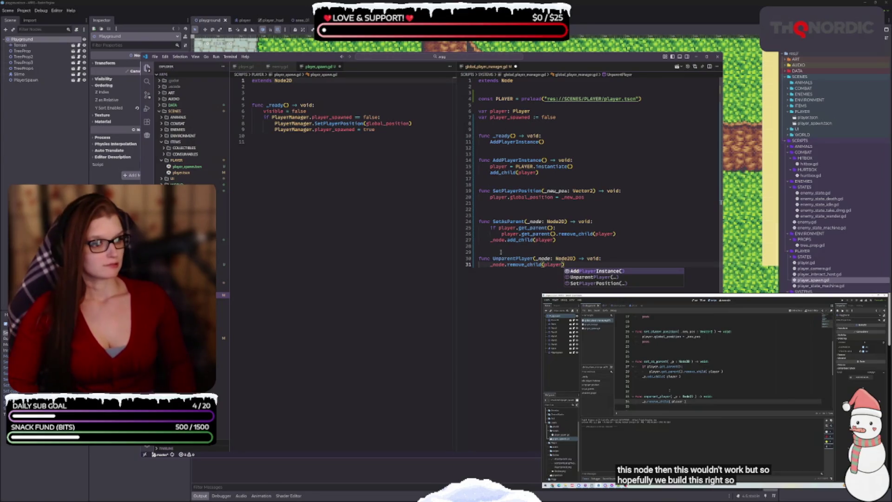
click(633, 255)
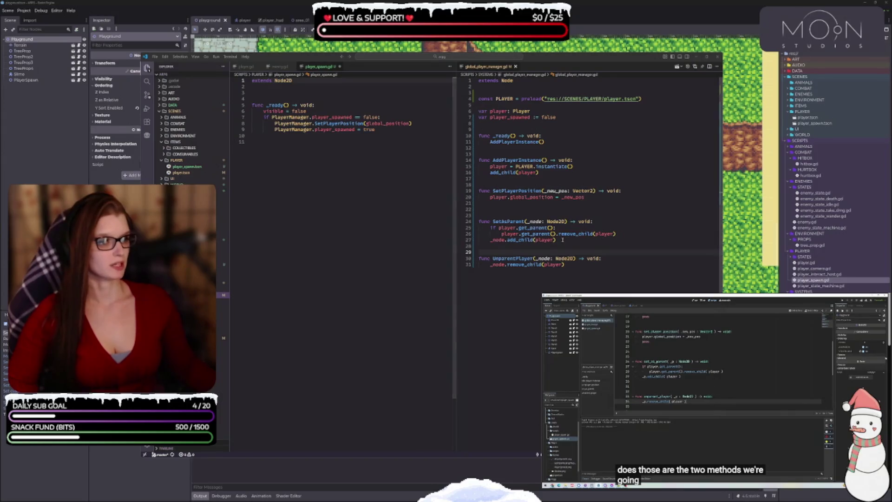
click(519, 259)
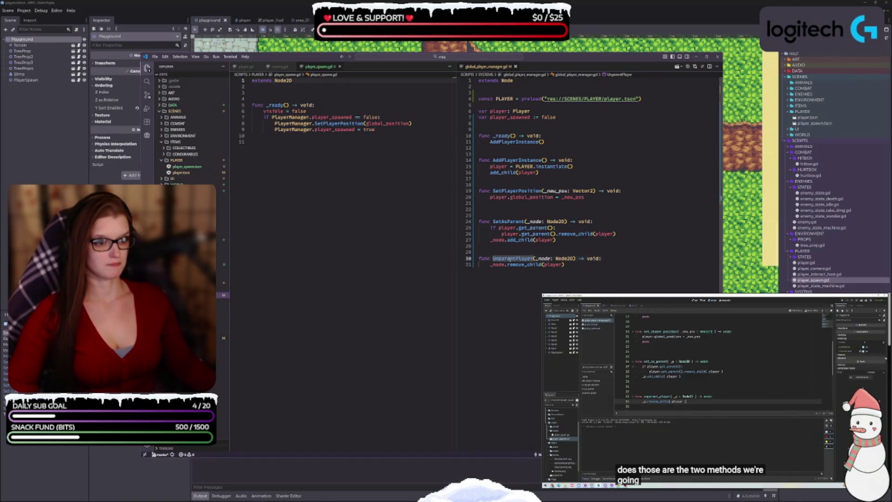
- Try renaming UnparentPlayer to RemoveParentFromPlayer, revert it, and add a blank line in SetAsParent
click(585, 270)
double_click(518, 258)
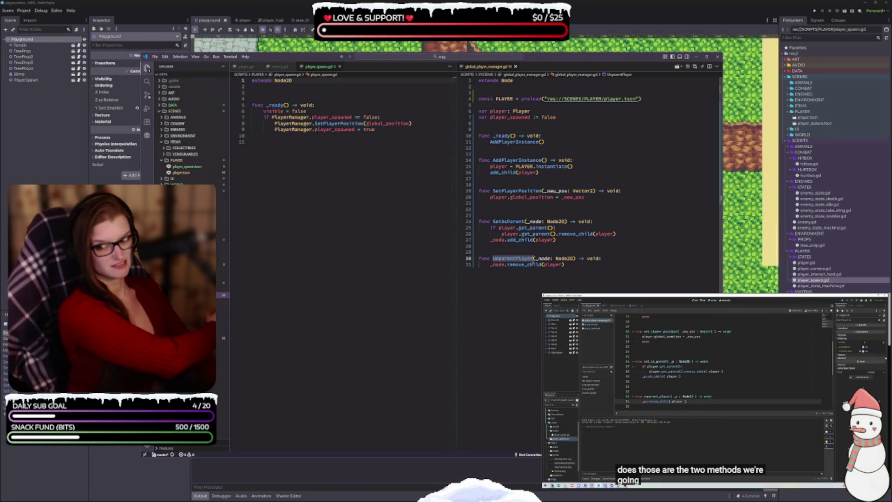
text(RemoveParent)
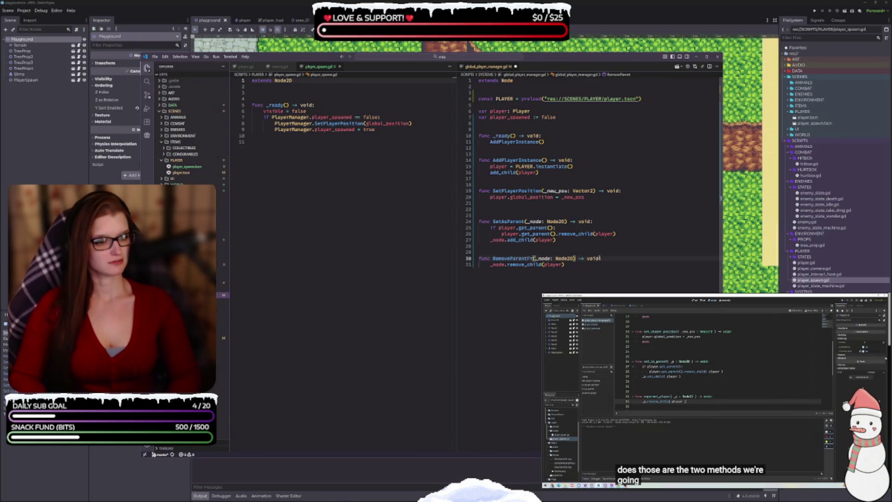
text(Player)
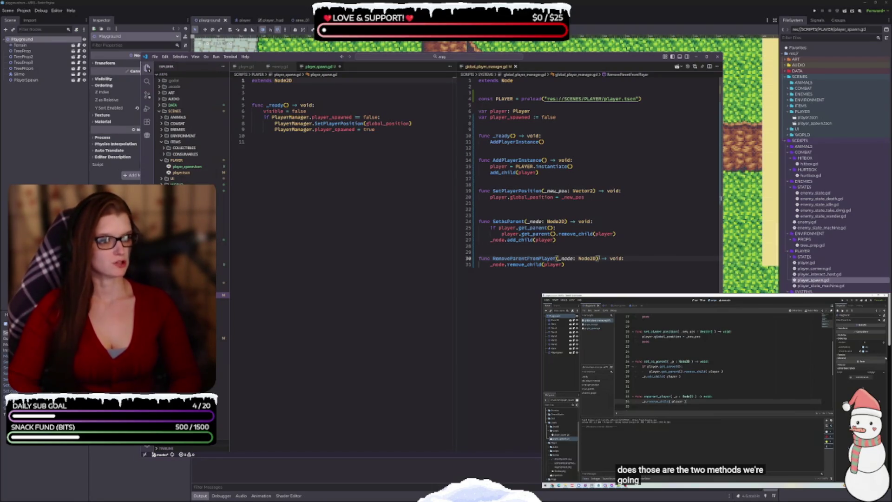
key(ctrl+BackSpace)
text(UnparentPlayer)
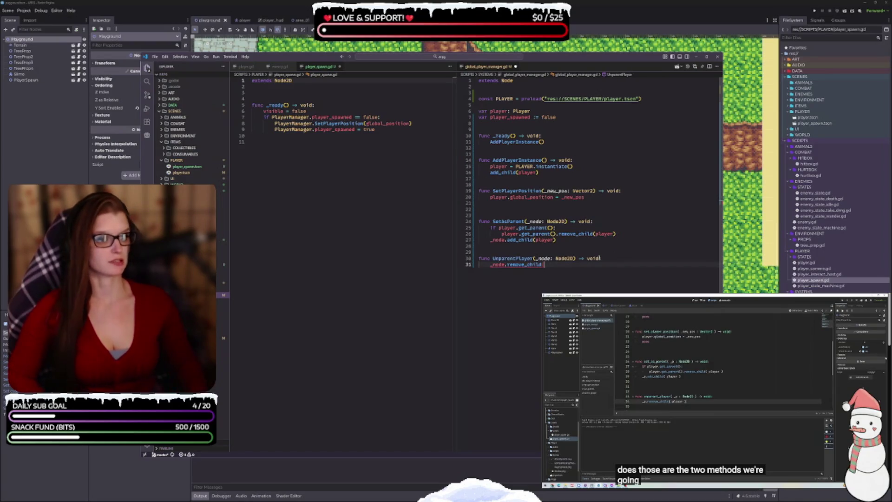
text((player))
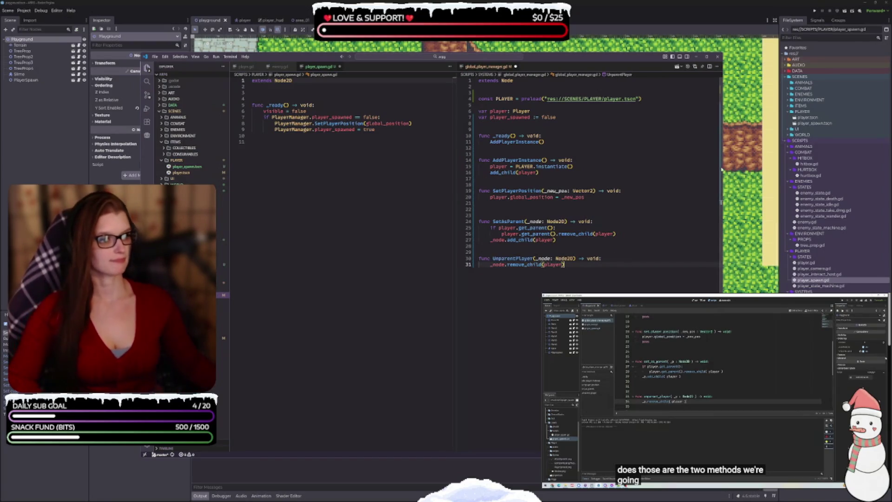
scroll(605, 213, down, 1)
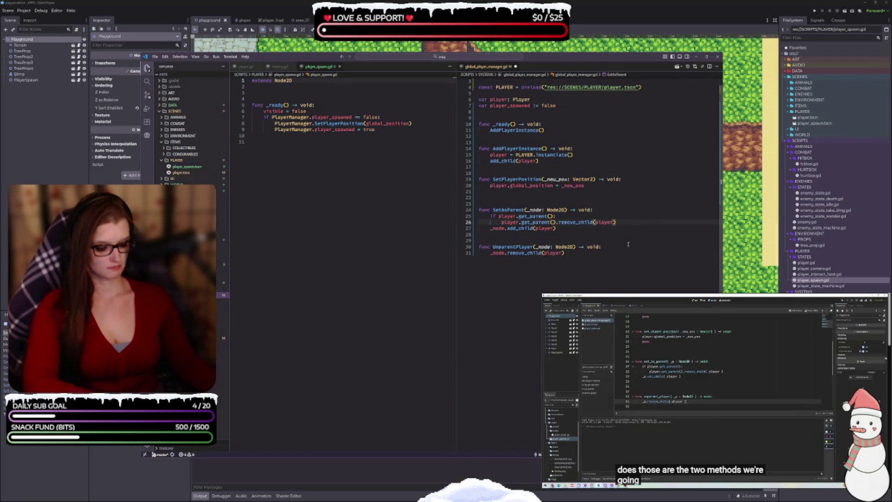
key(Return)
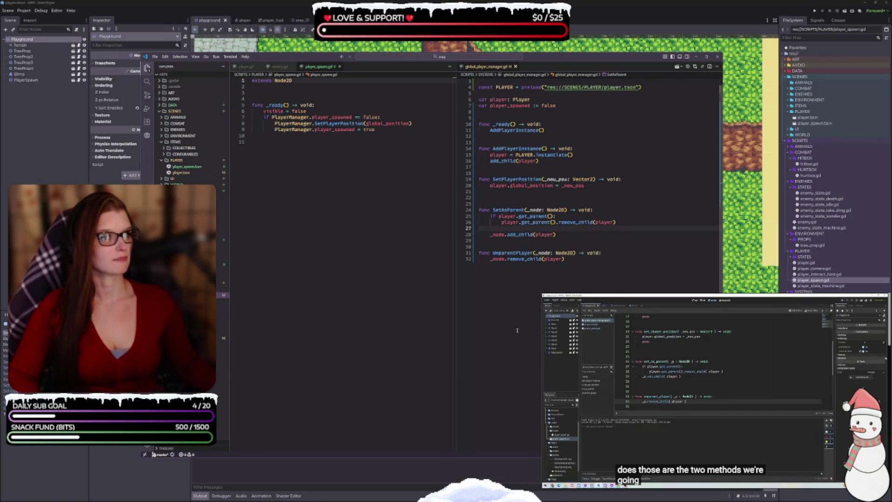
click(701, 449)
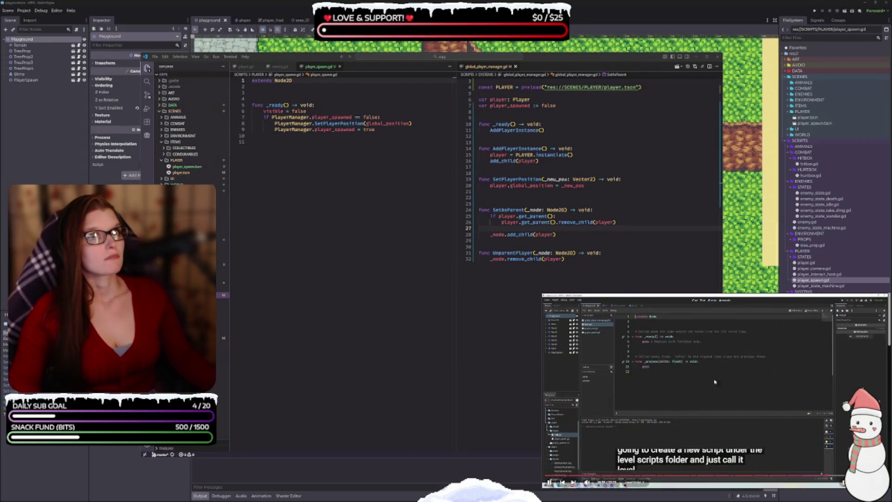
- Close level_tilemap.gd and create res://SCRIPTS/WORLD/level.gd in Godot's Create Script dialog
key(space)
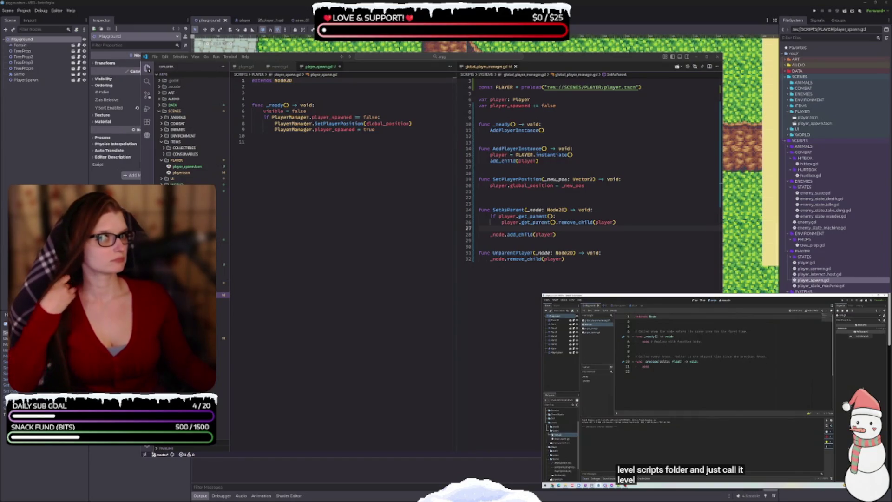
mouse_move(826, 439)
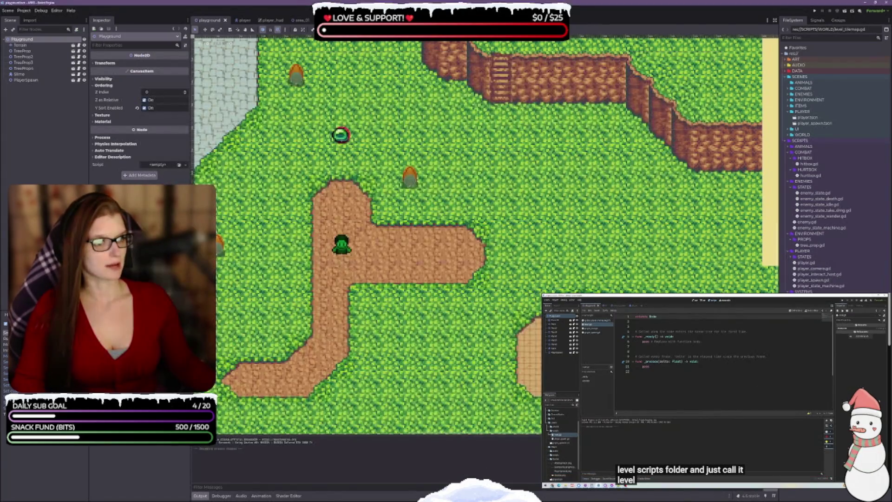
double_click(820, 320)
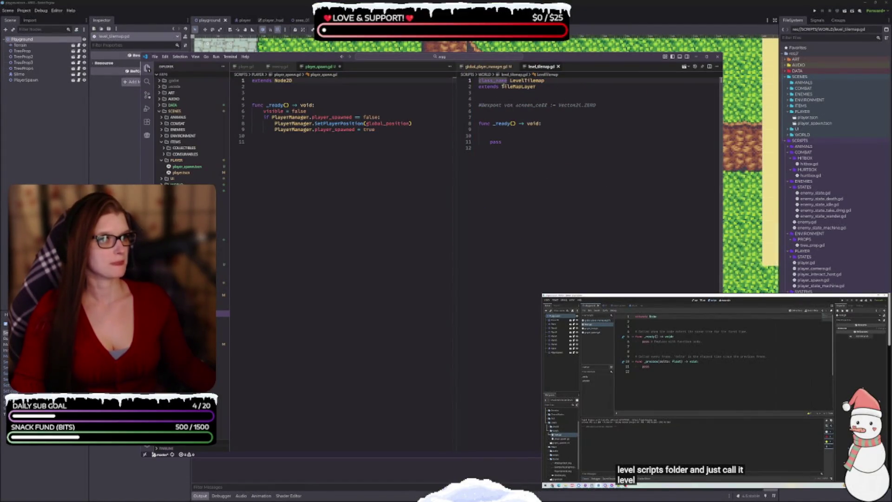
click(558, 66)
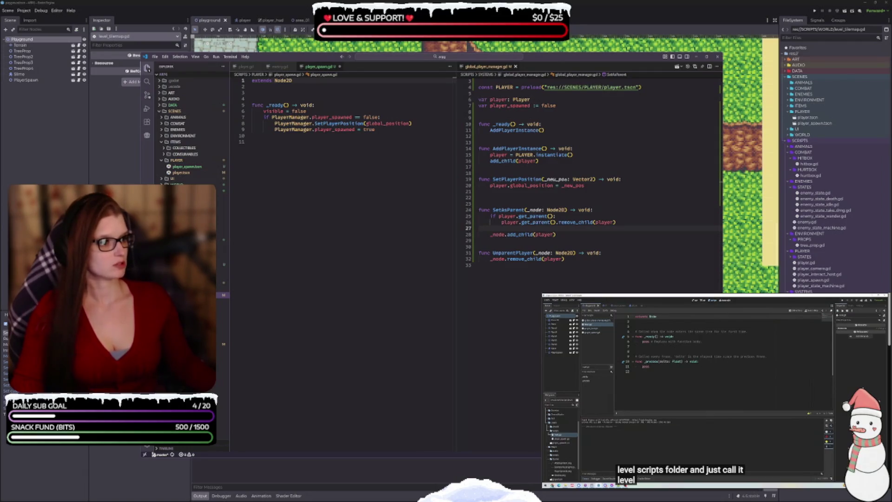
key(alt+Tab)
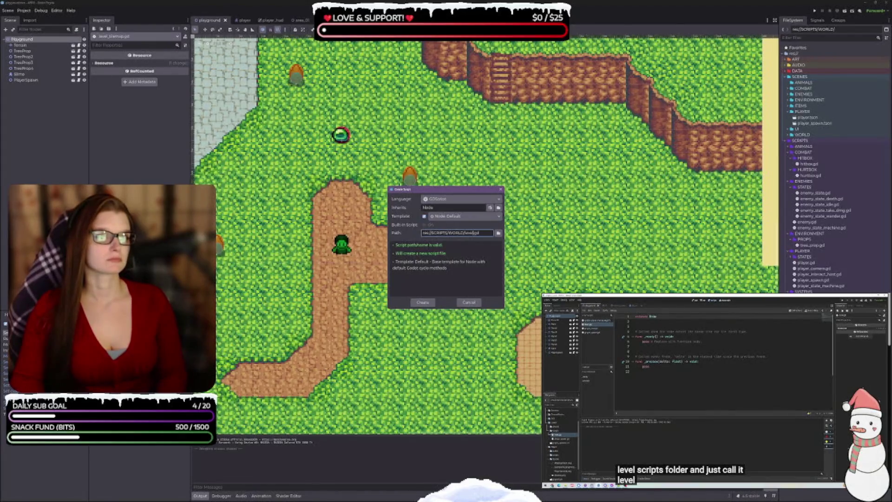
key(Return)
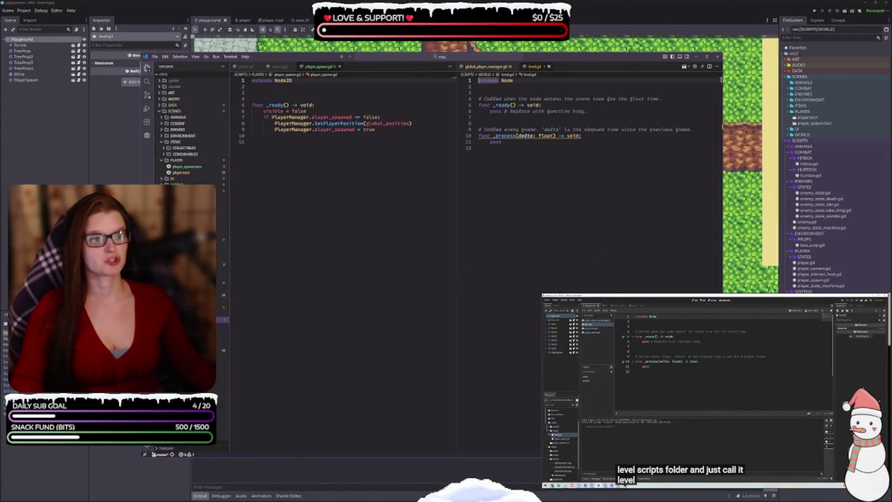
- Move level.gd into the left editor pane and delete its template comments
drag(532, 70, 353, 70)
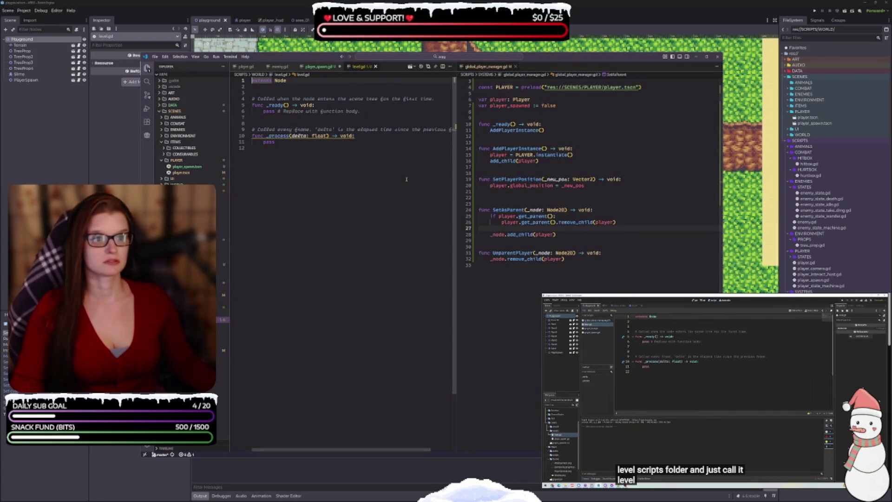
drag(457, 152, 466, 152)
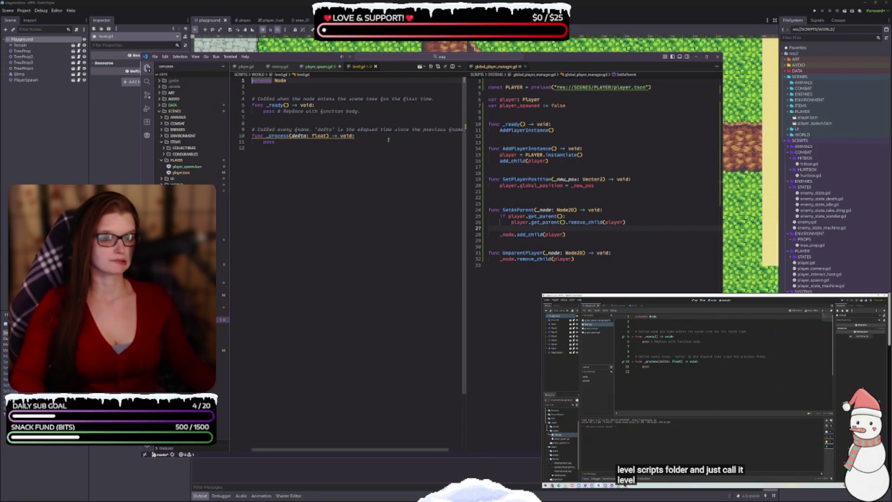
click(363, 130)
scroll(361, 132, right, 1)
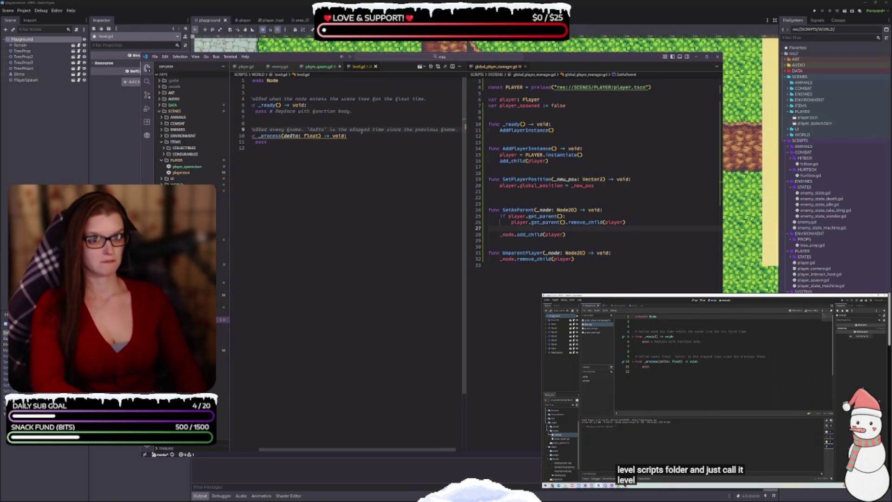
key(Home)
key(shift+End)
key(BackSpace)
key(BackSpace)
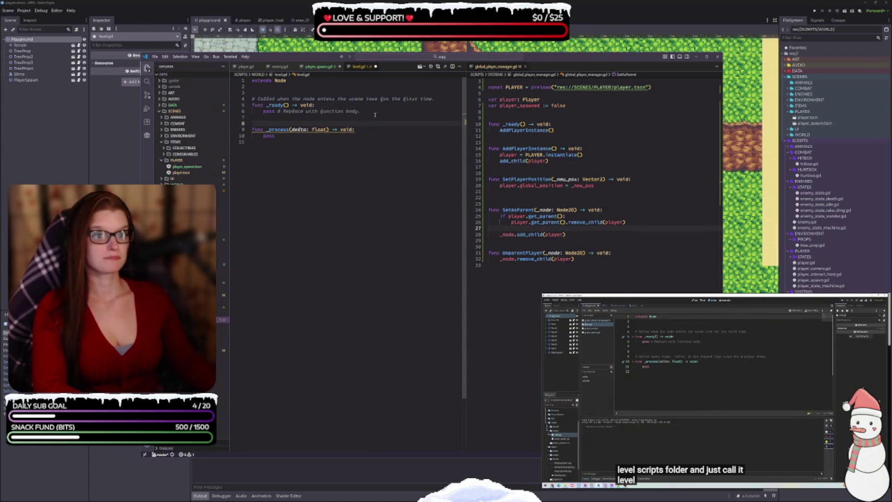
key(BackSpace)
key(Delete)
key(Return)
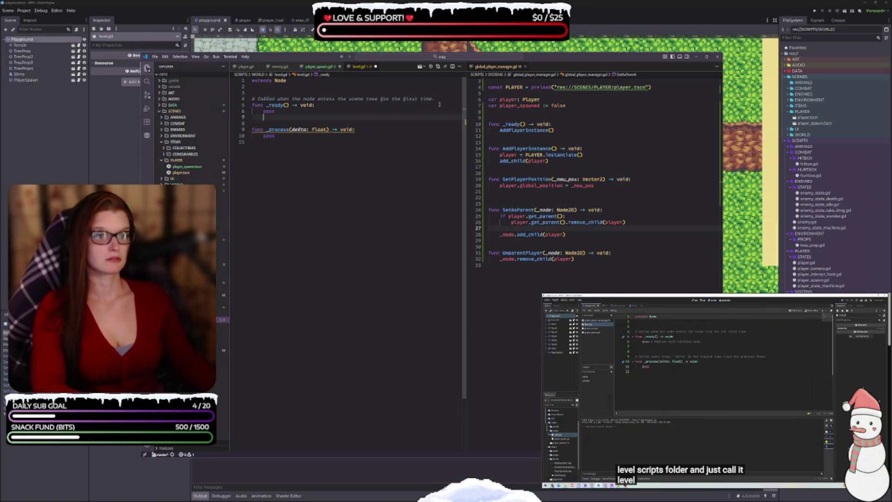
key(Up)
key(shift+End)
key(BackSpace)
key(BackSpace)
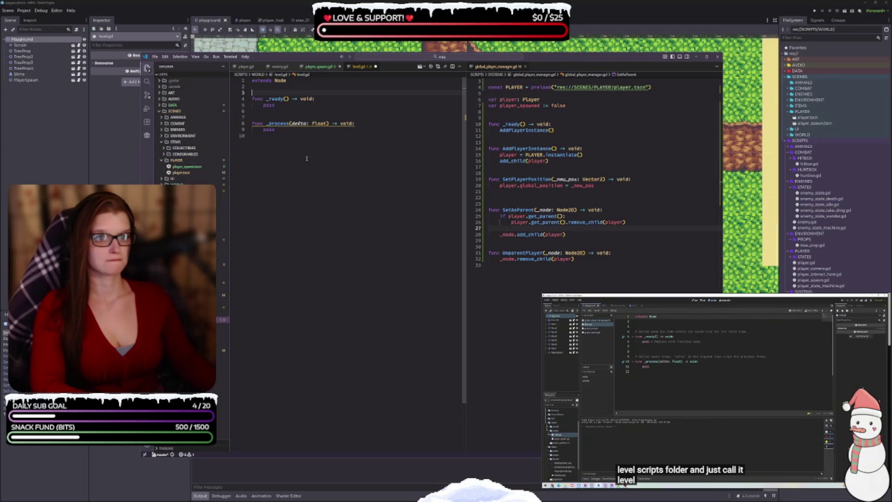
- Add class_name Level, change the base to extends Node2D, and delete _process
click(696, 370)
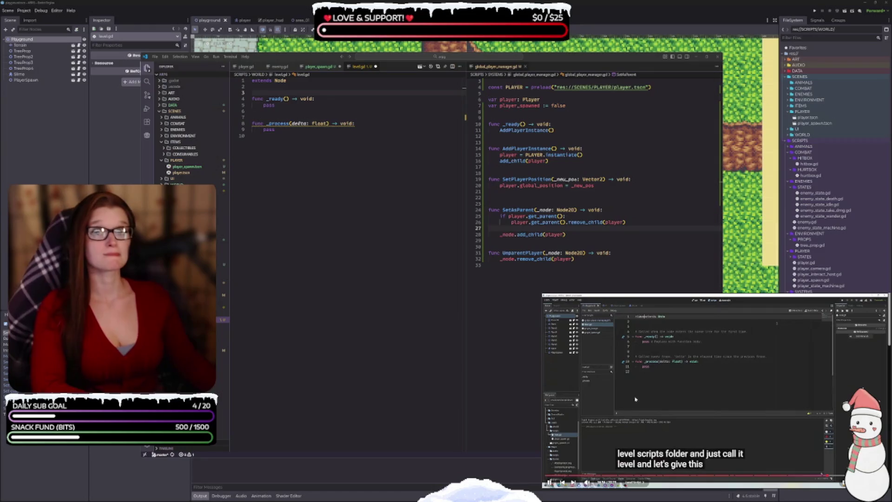
click(253, 81)
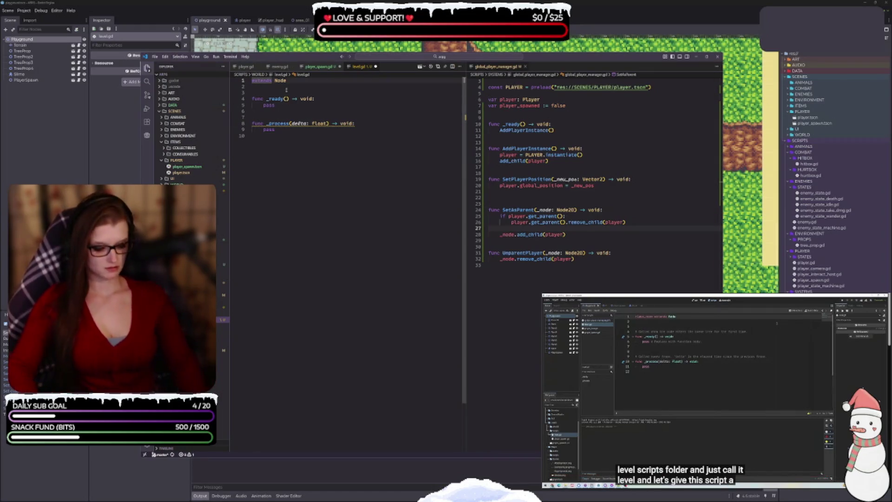
text(class_name)
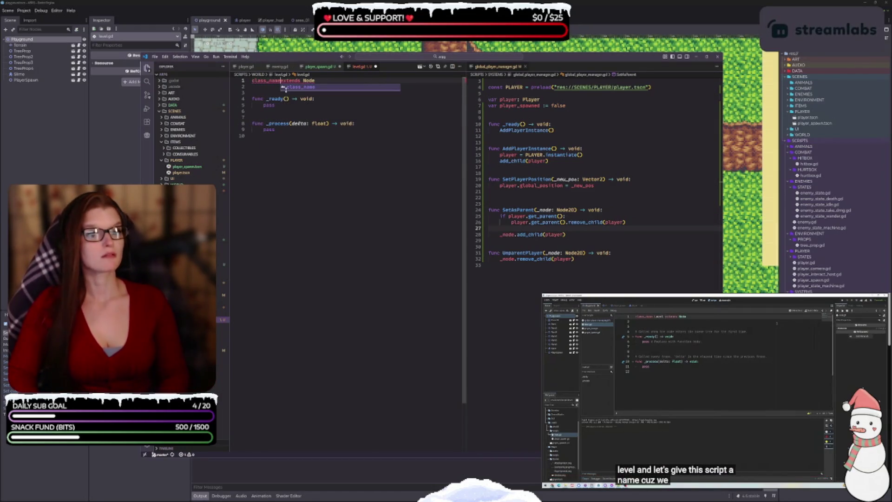
text( Level)
key(Return)
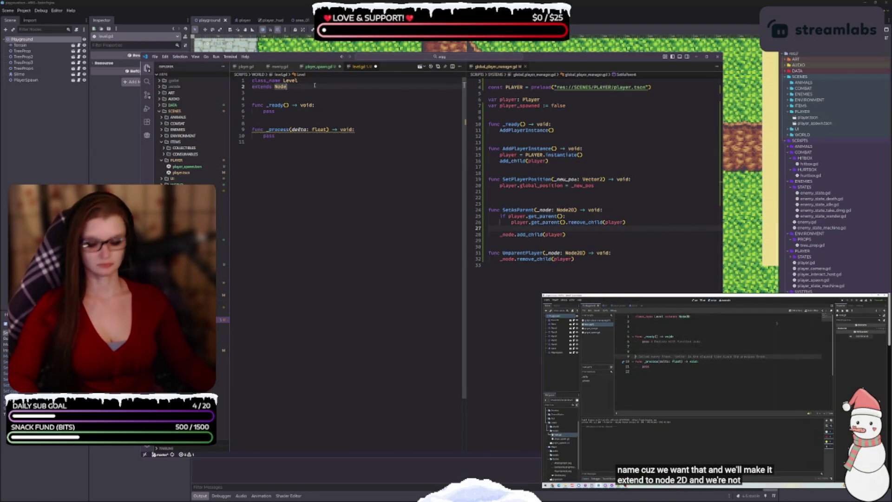
text(2D)
click(252, 138)
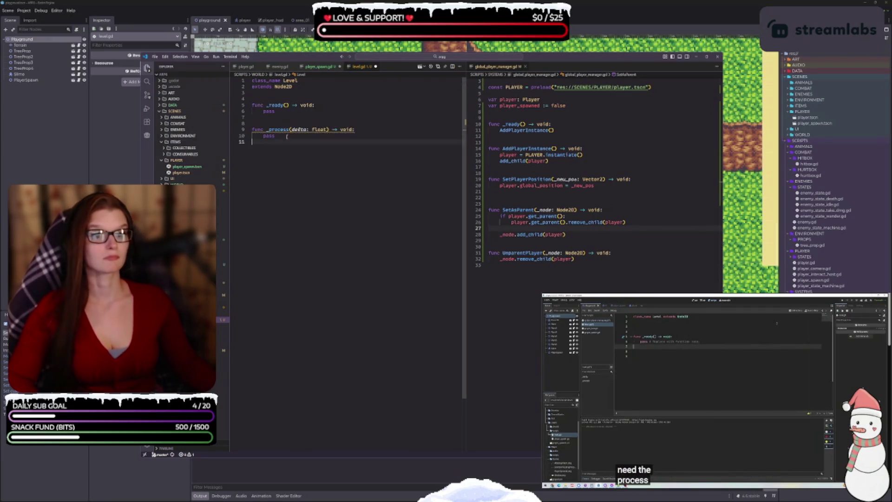
drag(253, 138, 261, 119)
key(BackSpace)
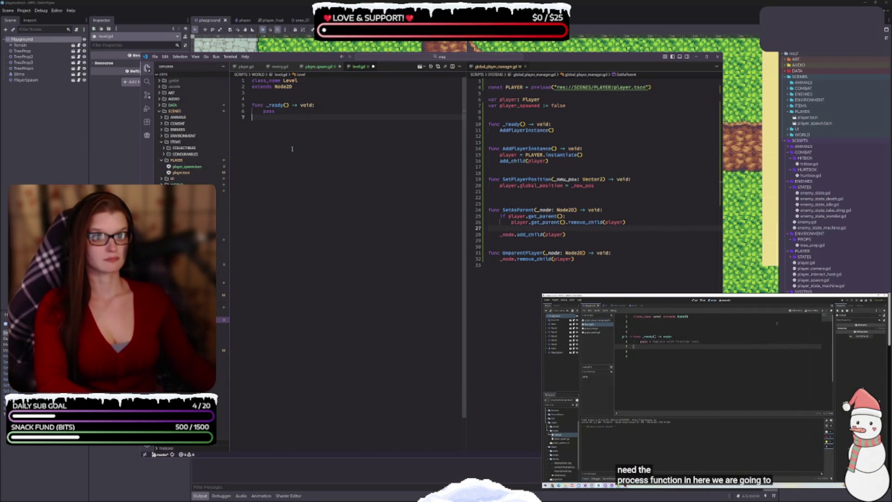
- Replace pass in _ready with self.y_sort_enabled = true
click(269, 99)
key(Return)
key(Return)
key(Return)
click(282, 103)
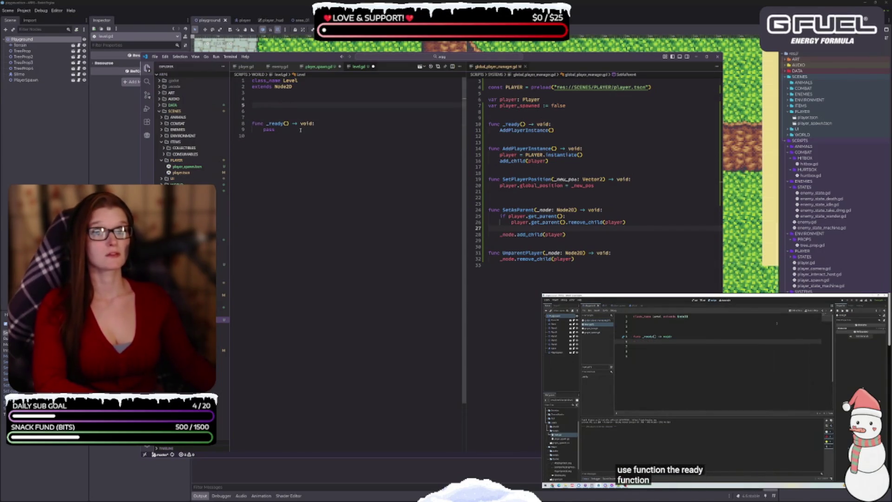
key(BackSpace)
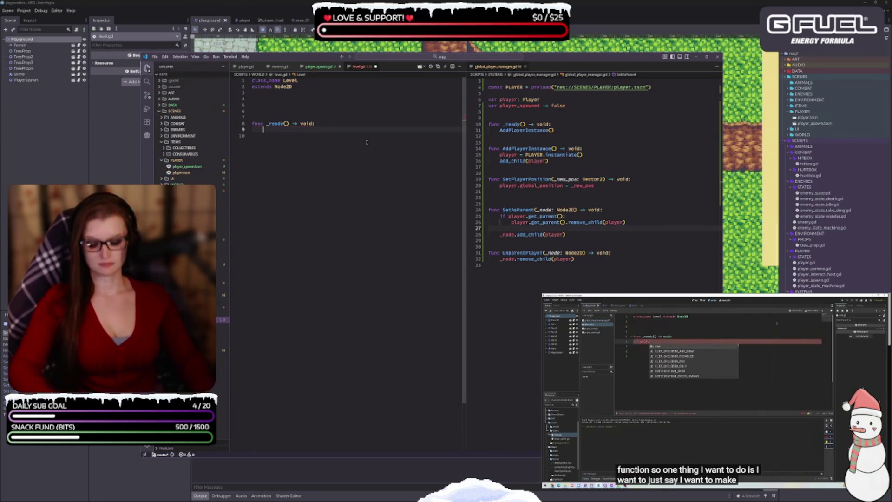
text(self.)
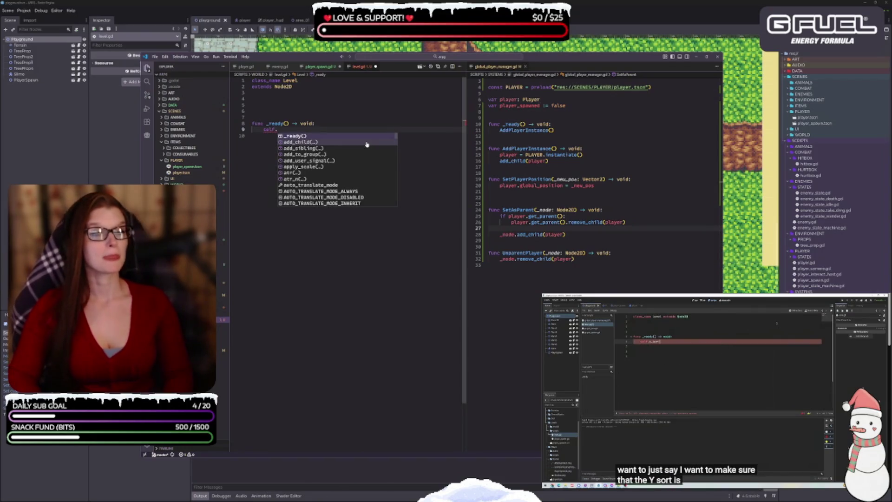
text(y)
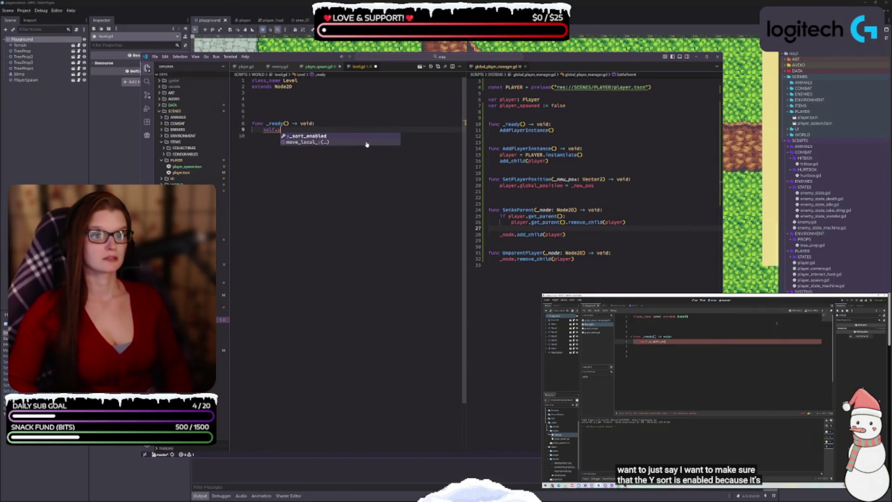
key(Return)
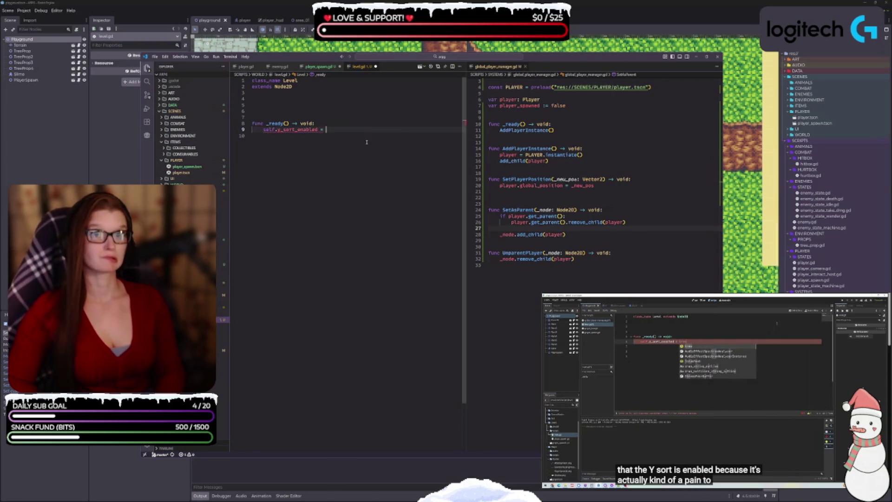
text(true)
click(325, 151)
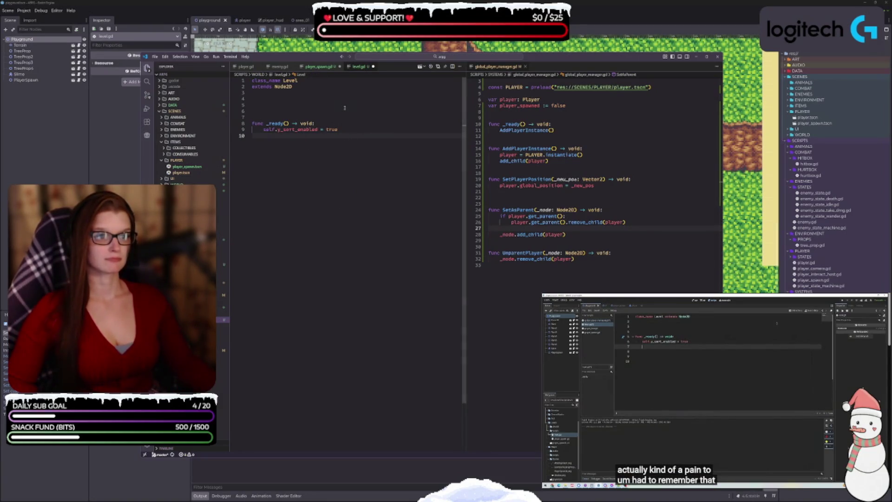
scroll(644, 178, up, 1)
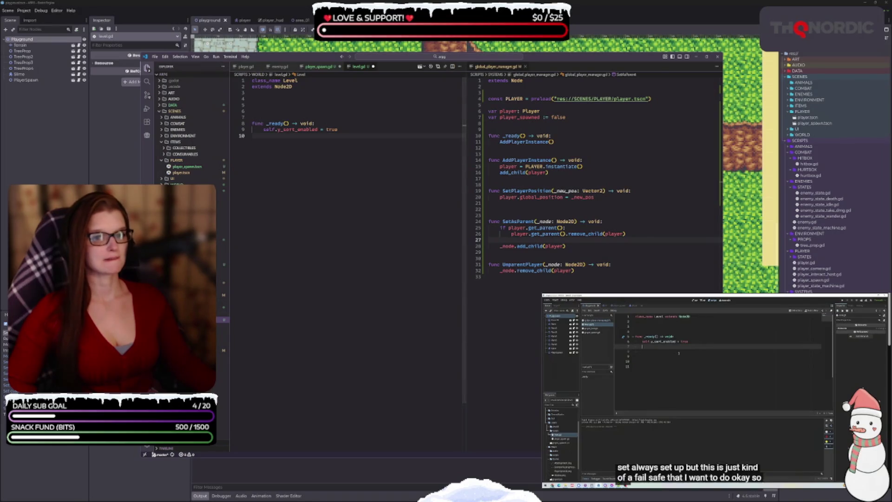
drag(142, 139, 33, 139)
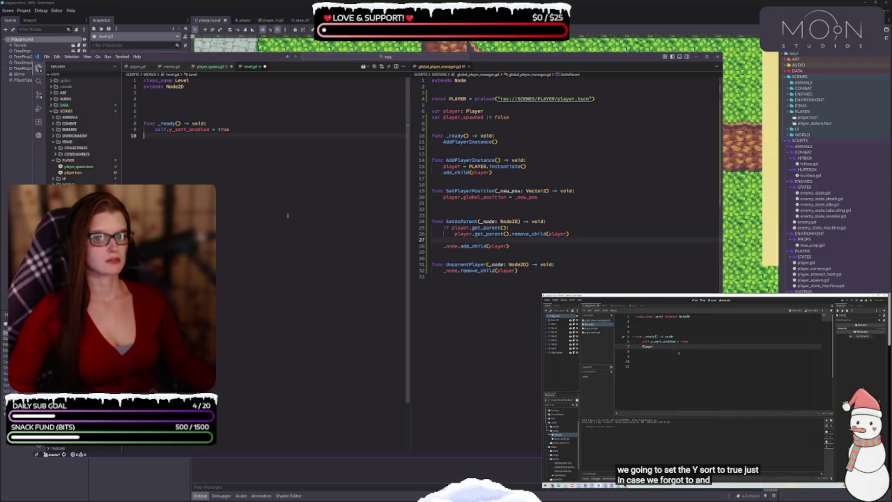
- Add PlayerManager.SetAsParent(self) to level.gd's _ready
drag(585, 59, 647, 56)
click(285, 134)
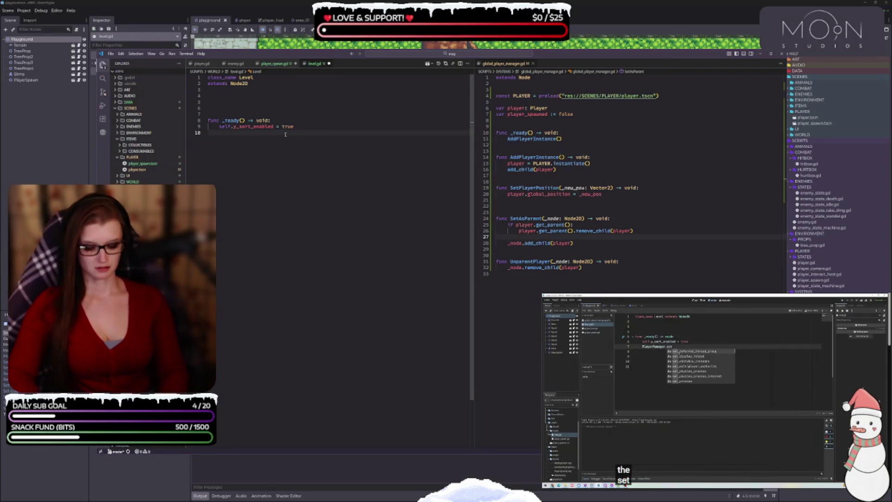
text(Play)
key(Down)
key(Down)
key(Down)
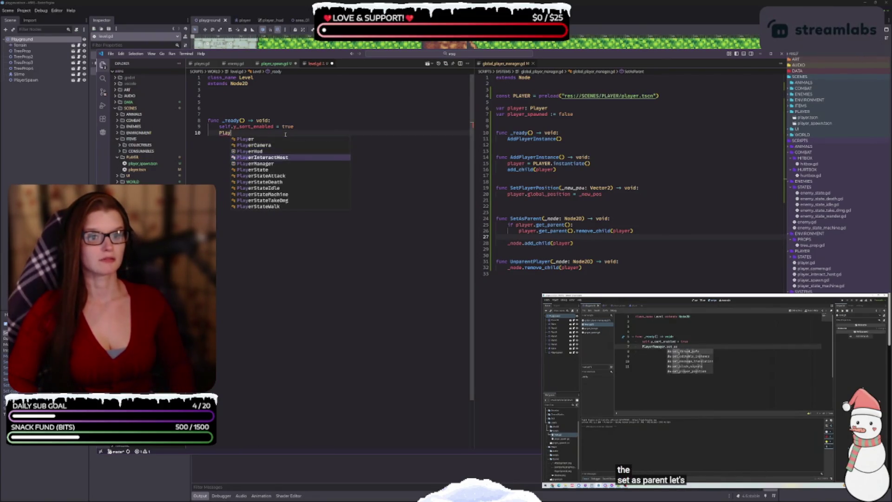
key(Return)
text(.se)
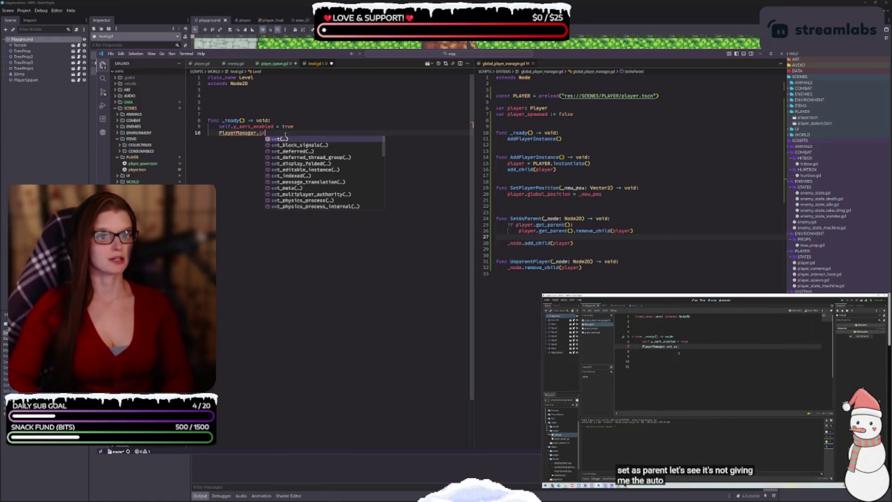
text(SetAsParent)
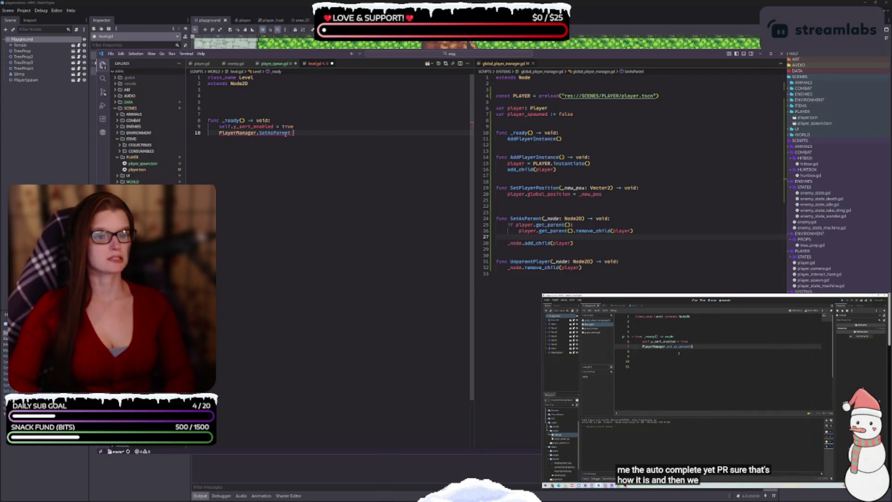
text(()
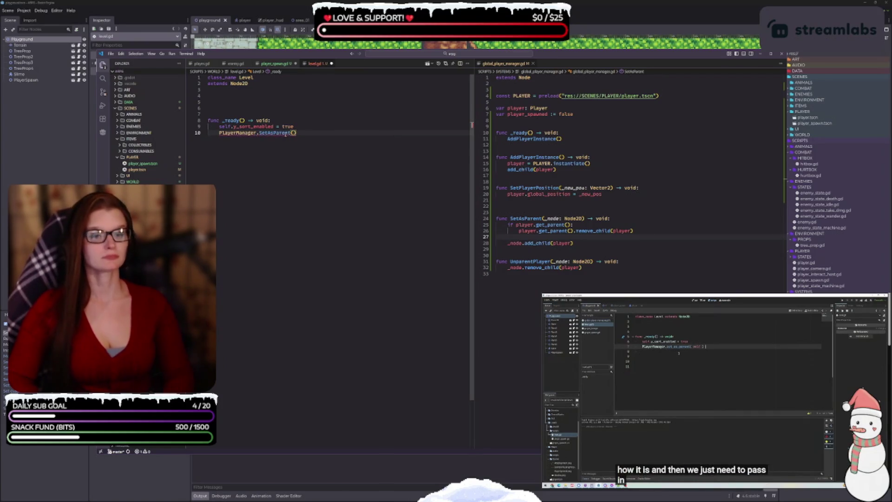
text(self)
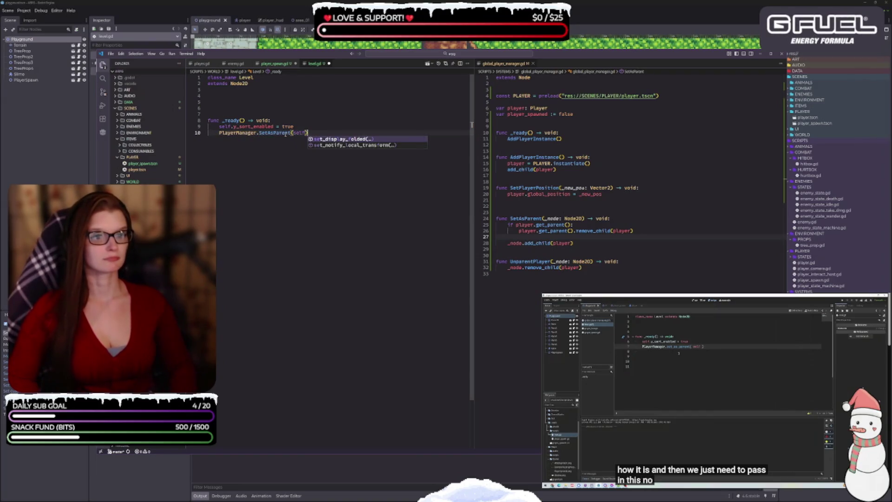
key(Return)
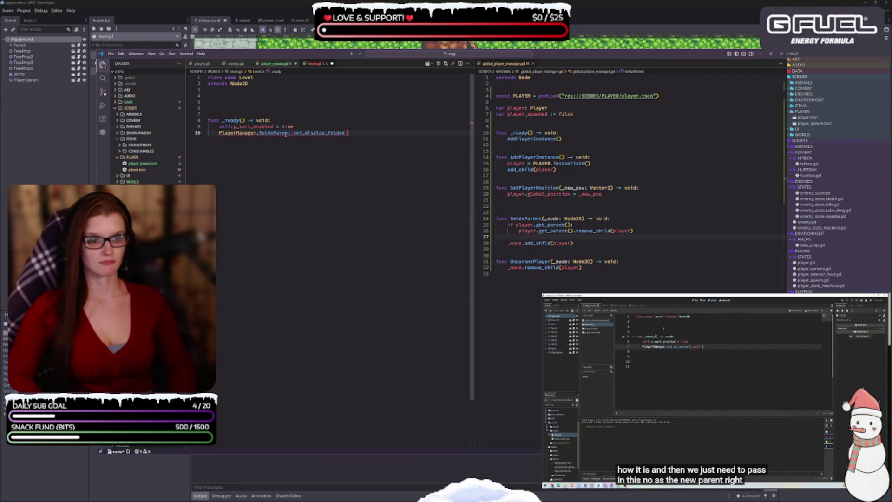
key(ctrl+z)
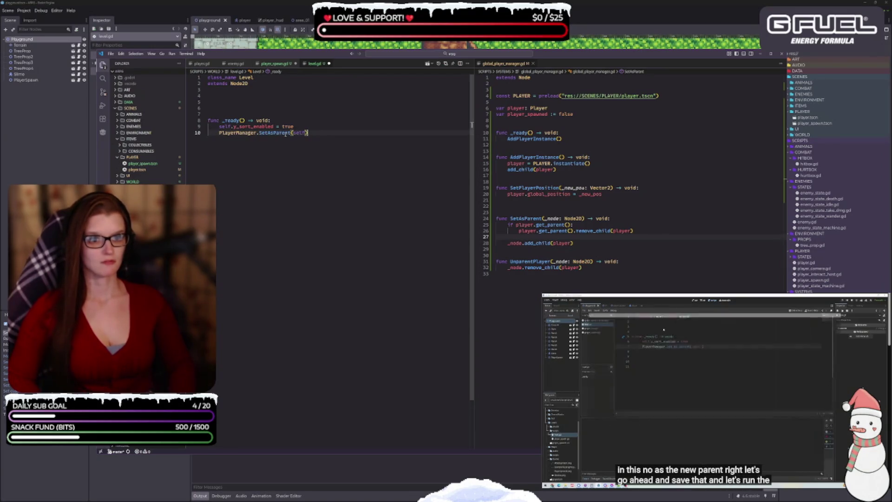
- Save level.gd, run the game with F5, and remove the extra blank lines above _ready
key(ctrl+s)
key(F5)
click(230, 105)
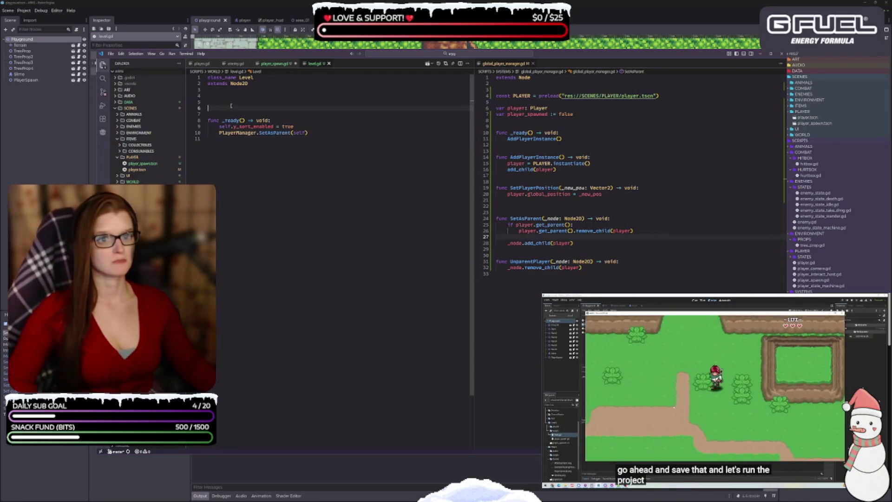
key(BackSpace)
key(BackSpace)
key(BackSpace)
click(237, 147)
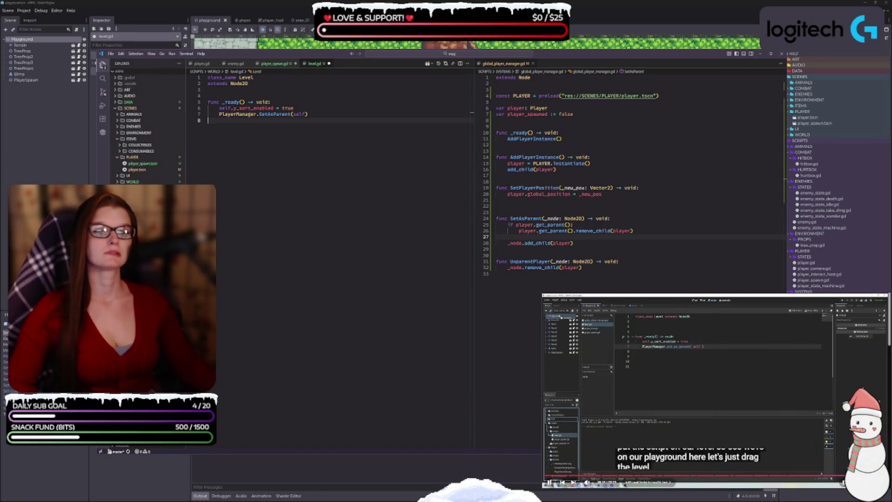
click(674, 399)
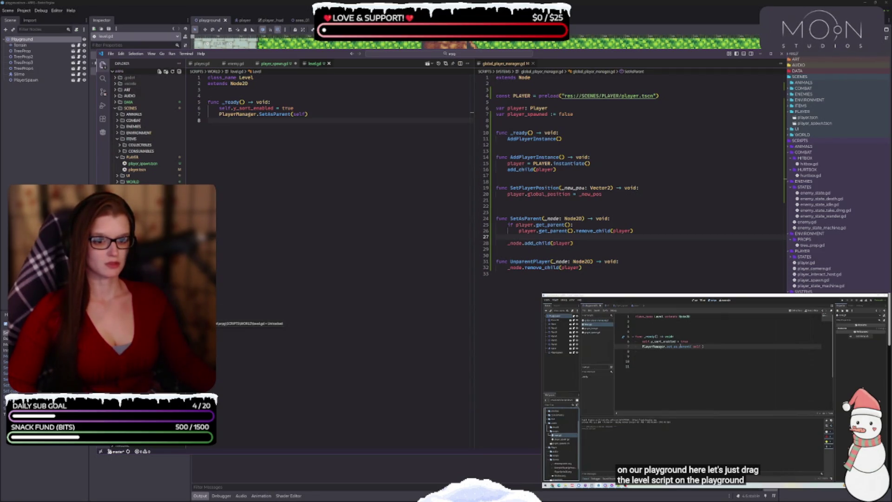
right_click(188, 317)
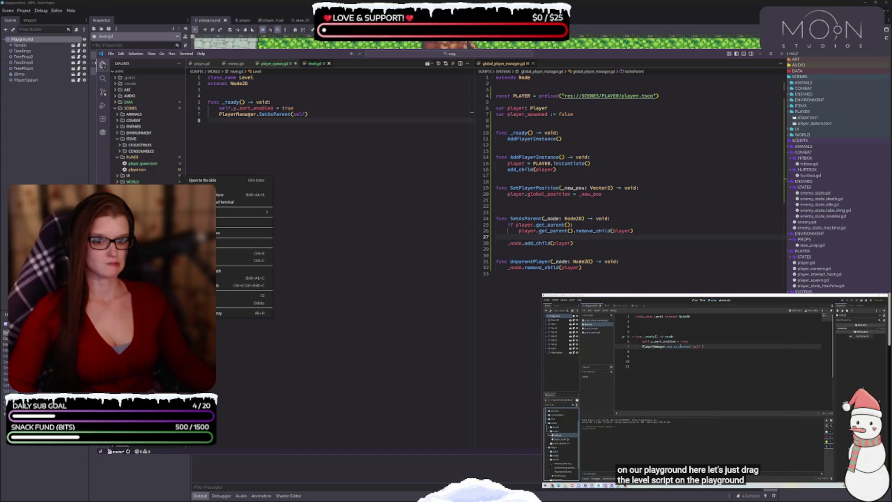
click(262, 348)
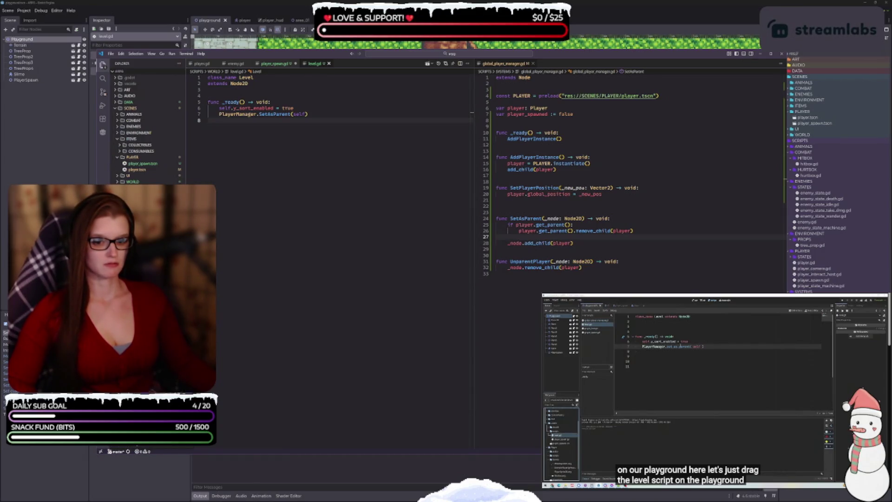
key(ctrl+comma)
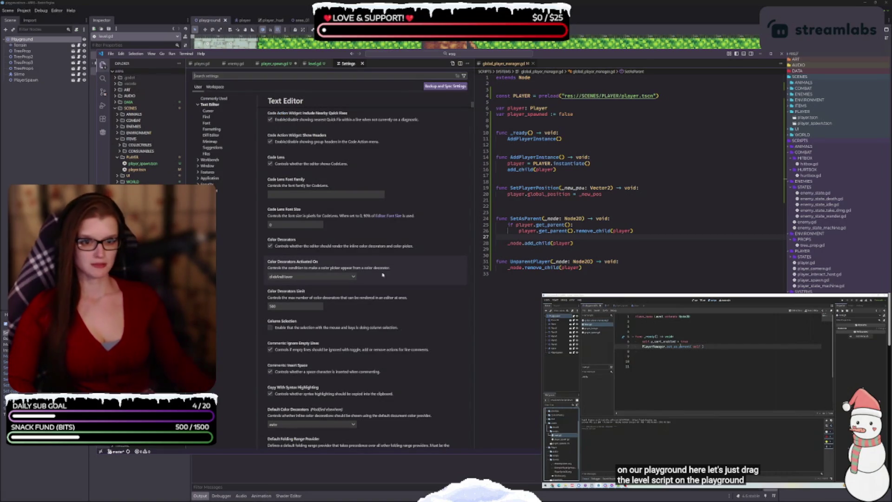
text(trash)
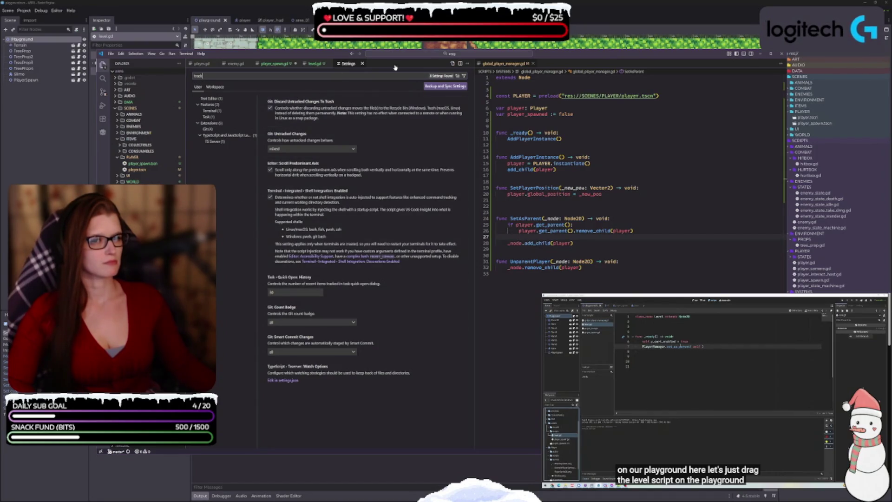
click(363, 64)
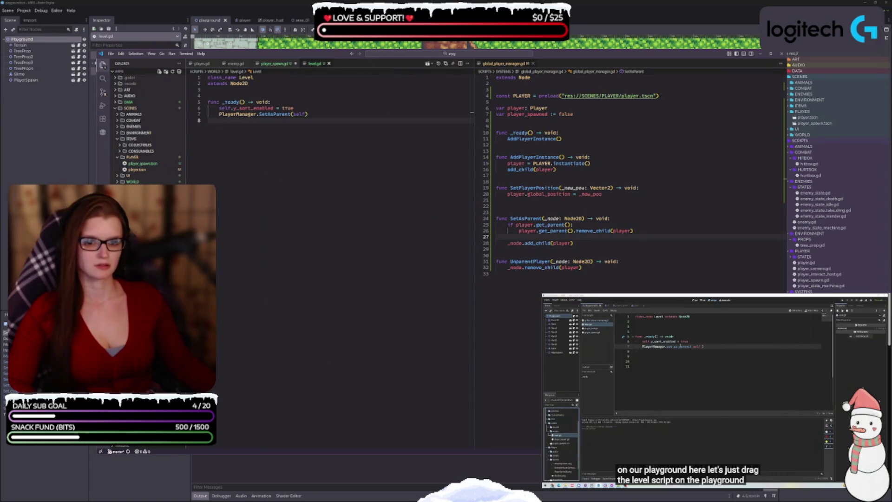
click(134, 279)
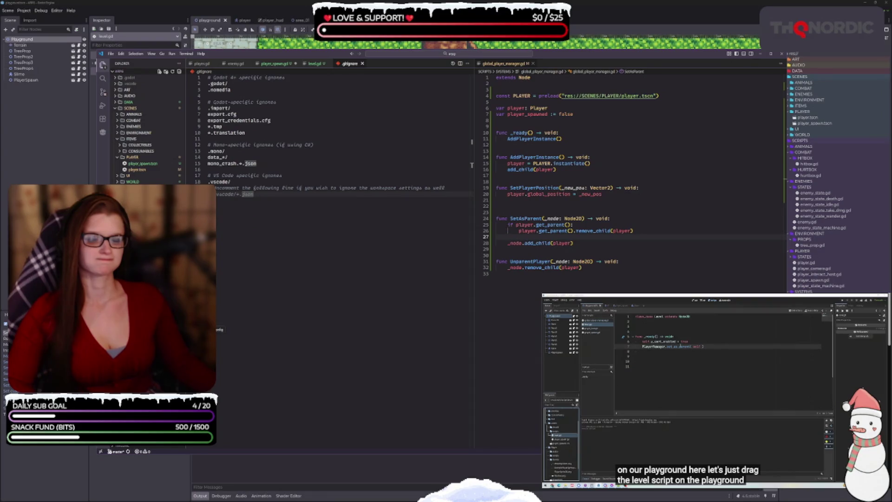
click(139, 326)
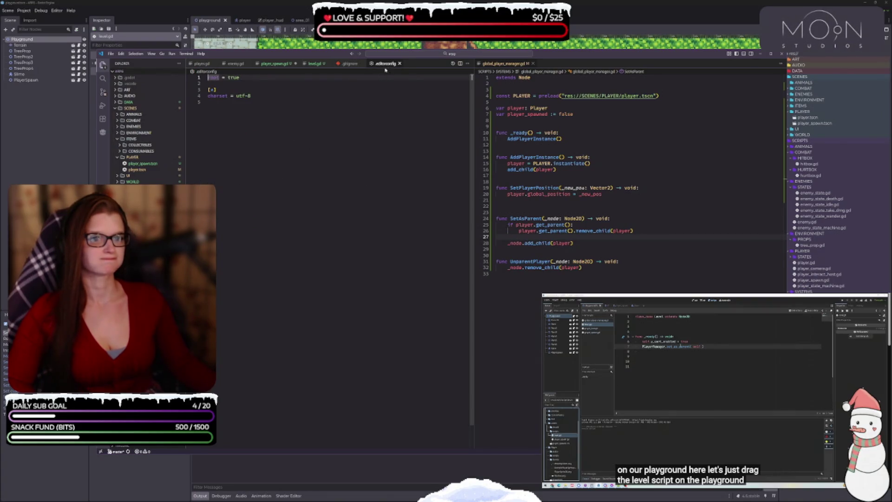
click(399, 63)
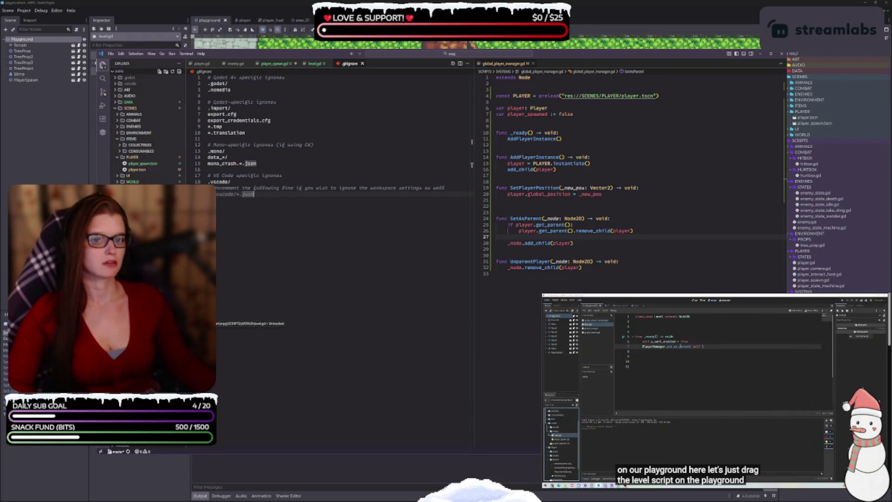
click(362, 63)
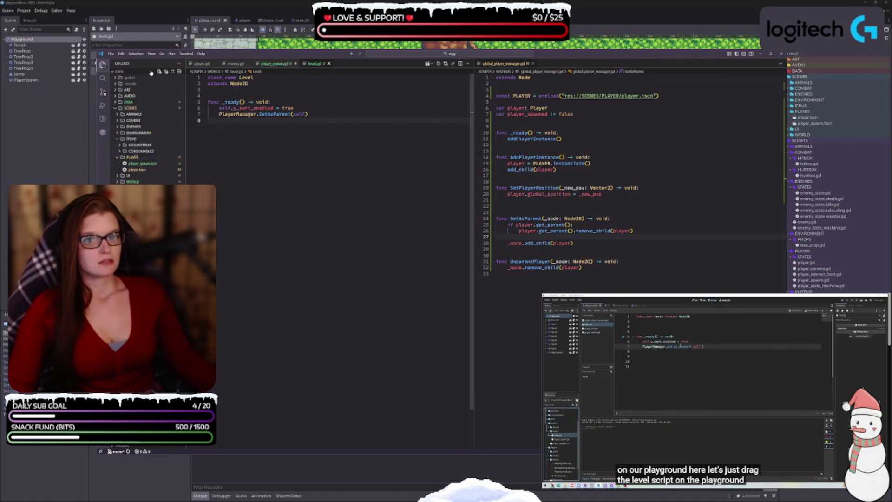
click(103, 93)
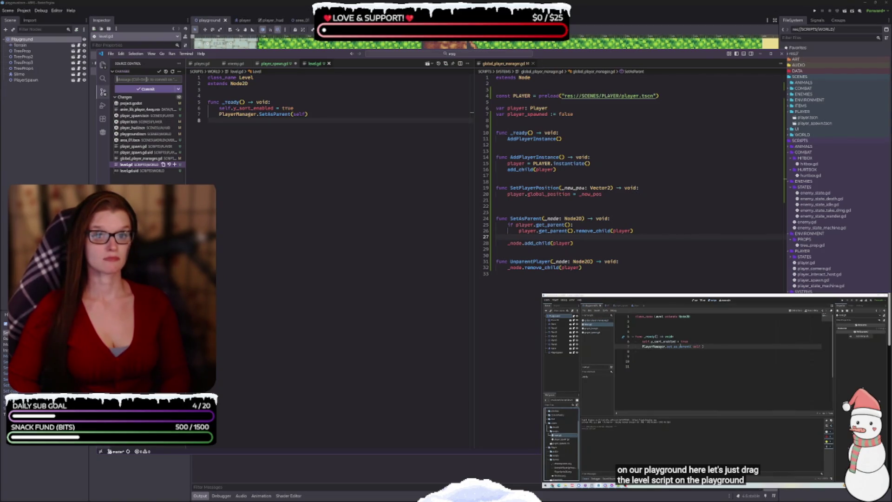
- Write commit lines for the player animation fix, the added player_spawn and the level script
text(Anim)
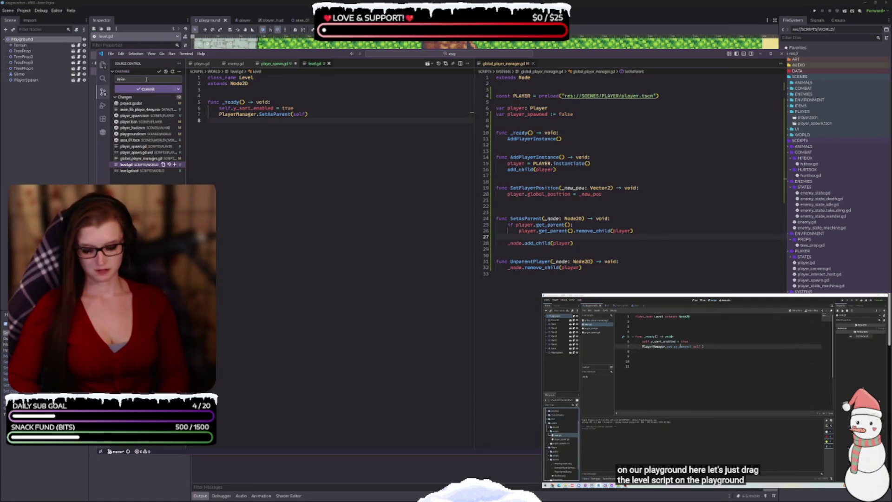
key(BackSpace)
key(BackSpace)
key(BackSpace)
text(Player anim fix)
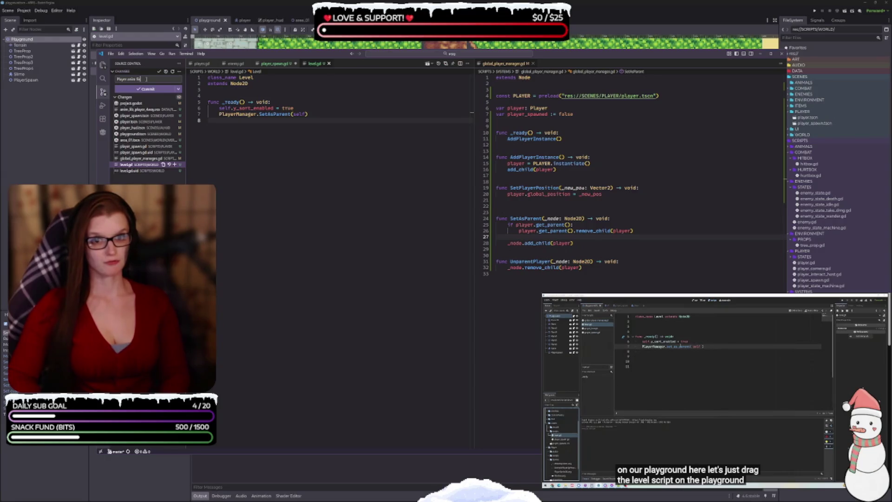
key(Return)
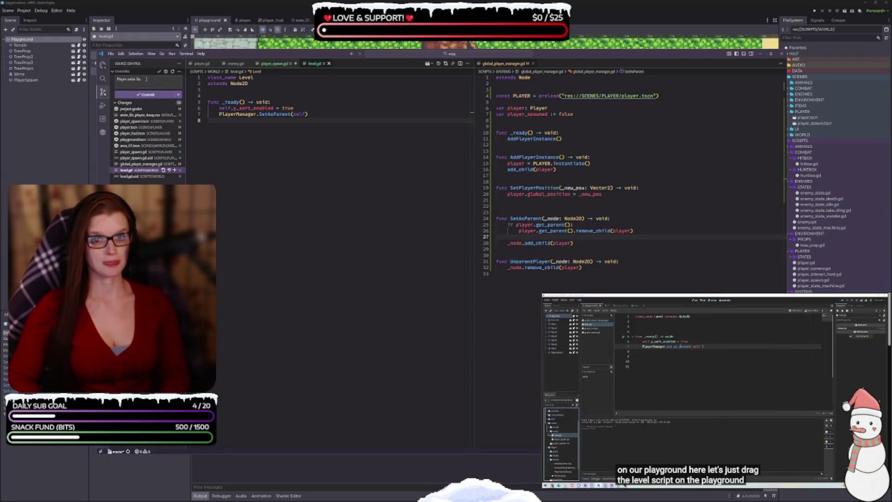
text(A)
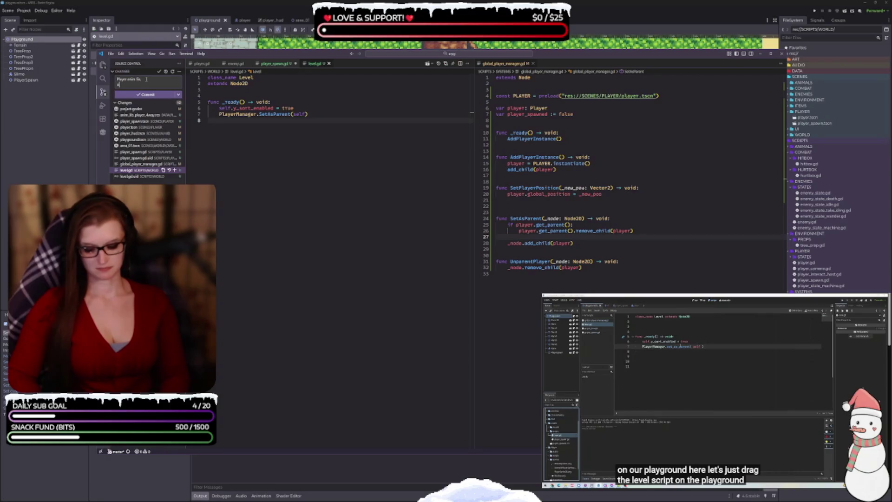
text(dded player_spawn)
key(Return)
text(Added)
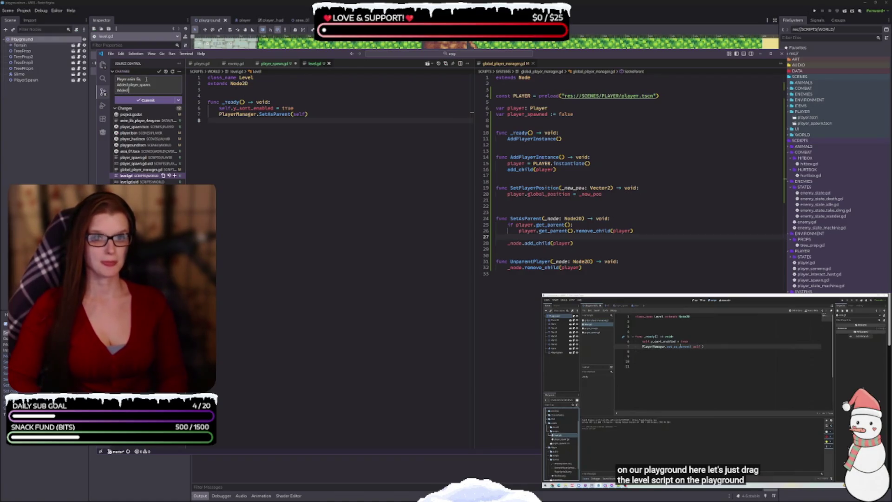
text( level)
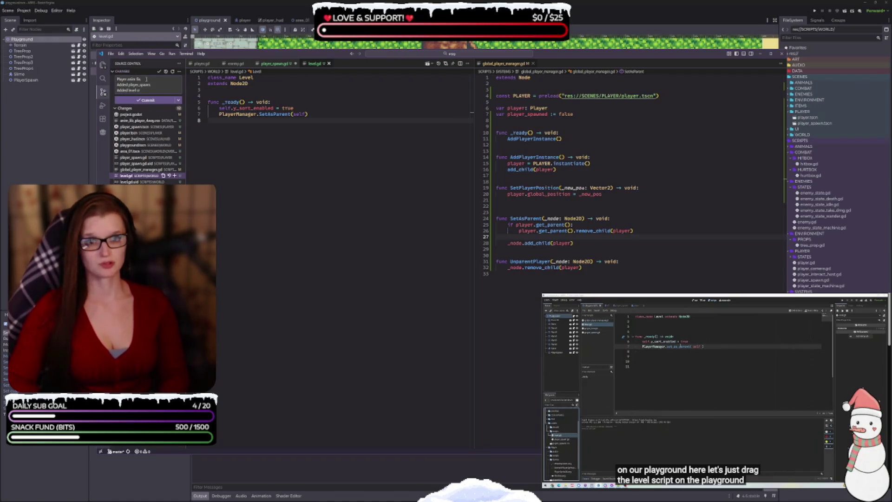
text( script.)
- Add a line about extra player_manager functionality and commit with Ctrl+Enter
key(Return)
text(Added)
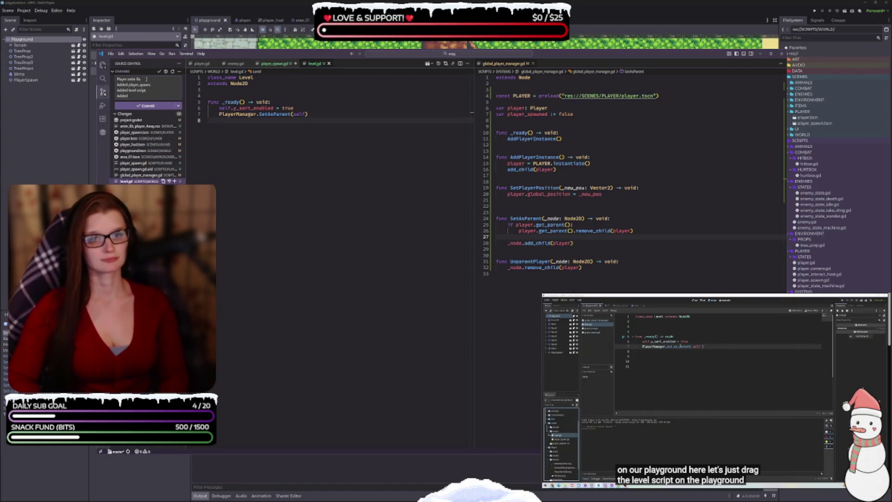
text( more functionality)
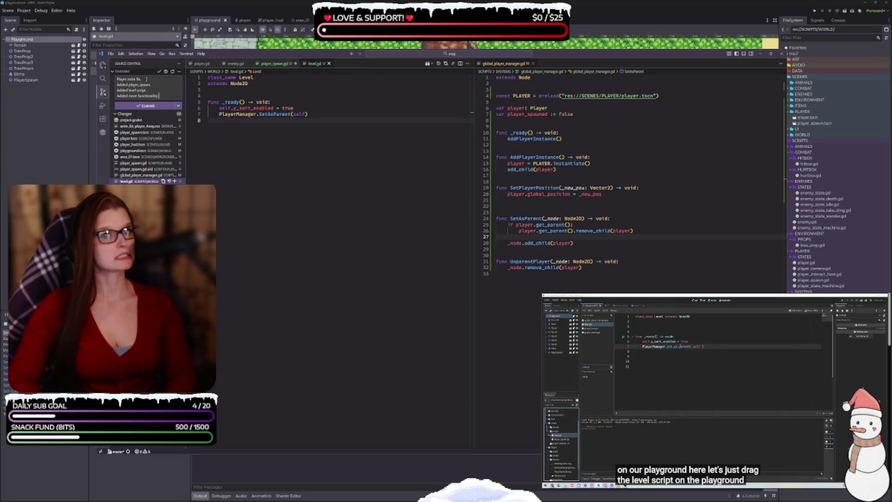
text( to)
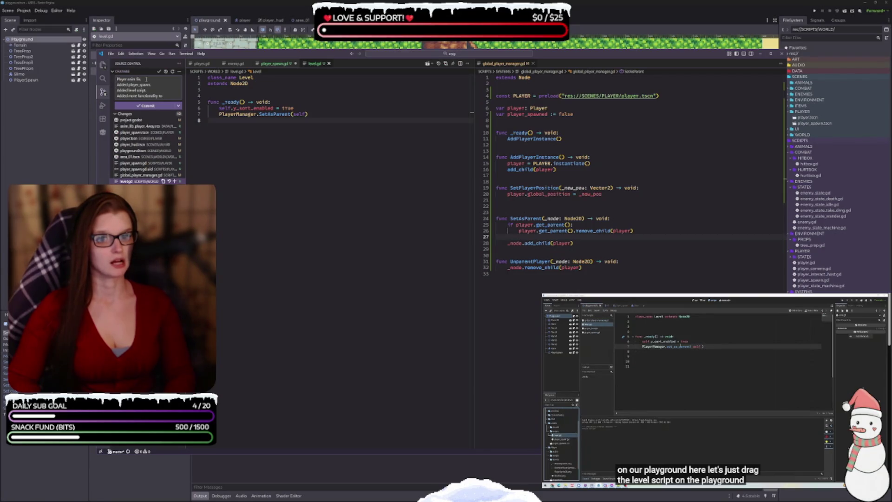
text( player)
key(Return)
text(n)
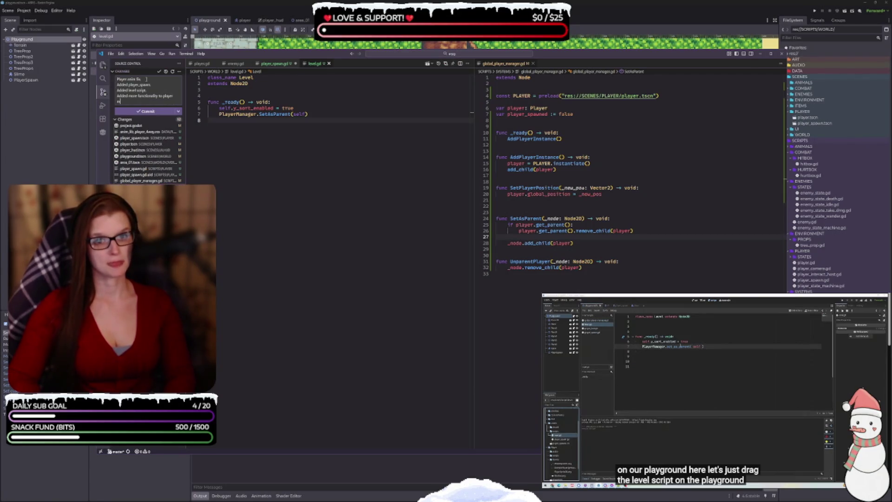
key(BackSpace)
key(BackSpace)
text(_manager)
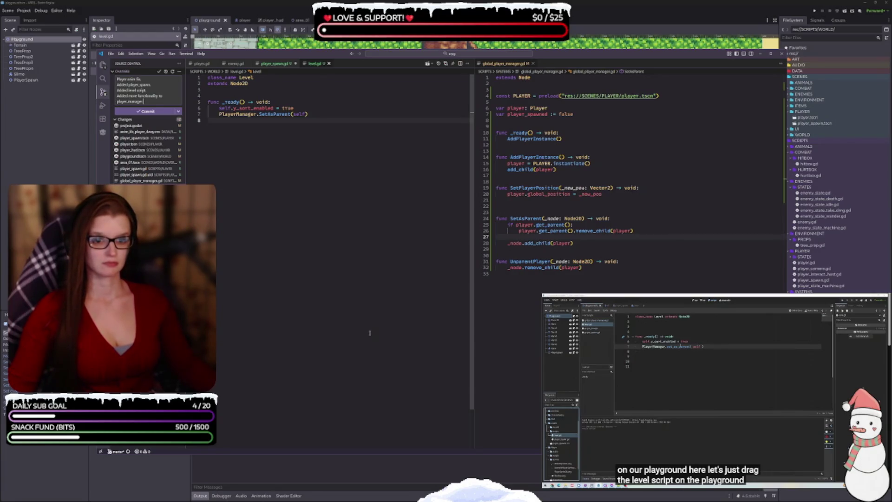
key(ctrl+Return)
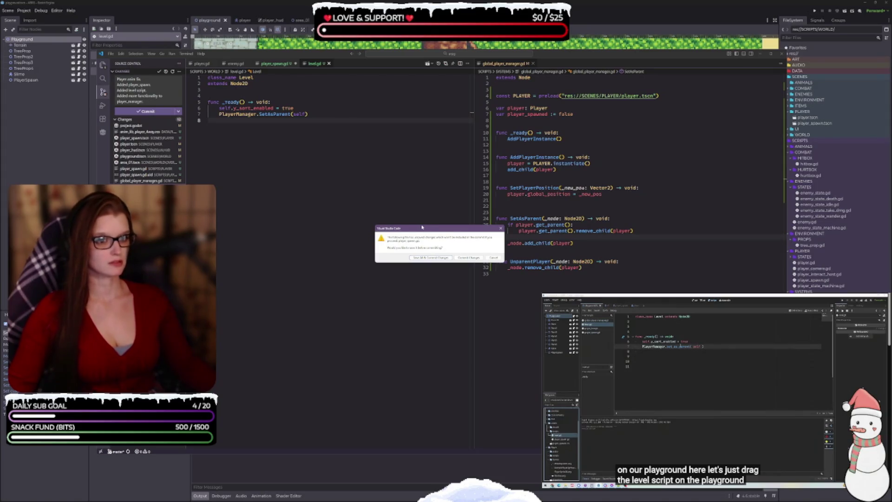
- Choose Save All & Commit Changes, then bring the Explorer file tree back into view
click(431, 258)
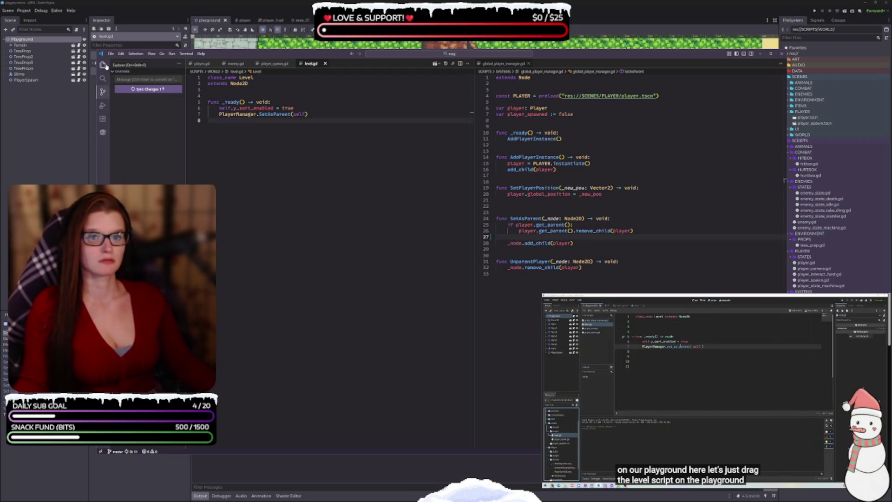
click(103, 65)
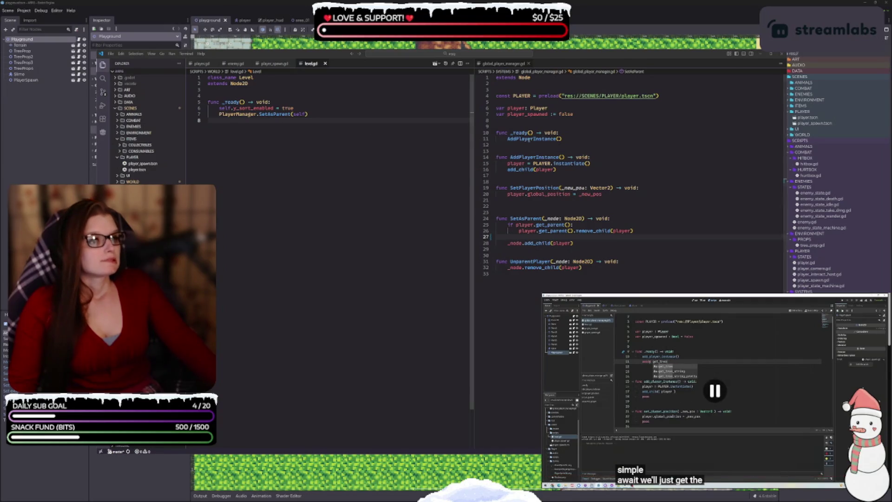
click(577, 138)
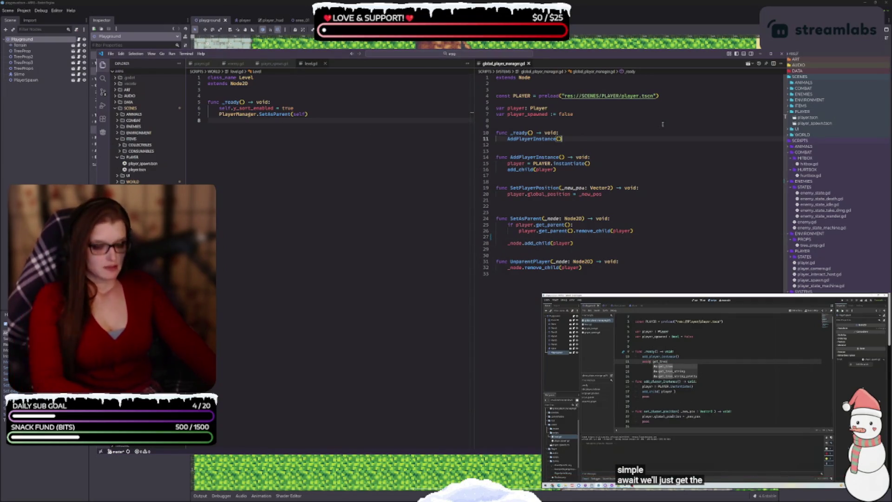
- Add await get_tree().create_timer(0.5).timeout after AddPlayerInstance() in _ready
key(Return)
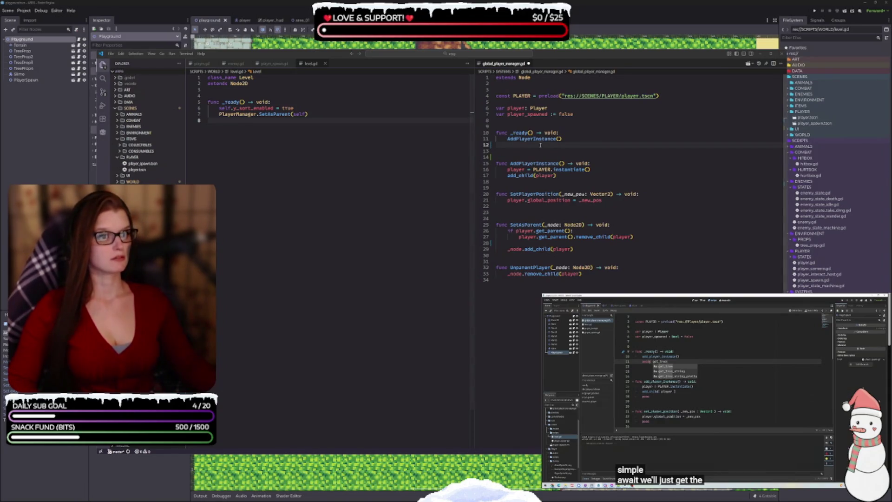
text(await )
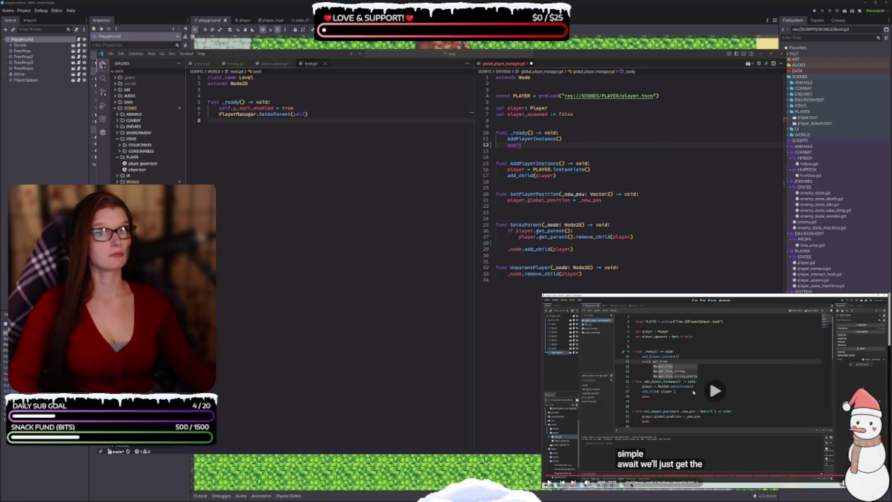
text(get)
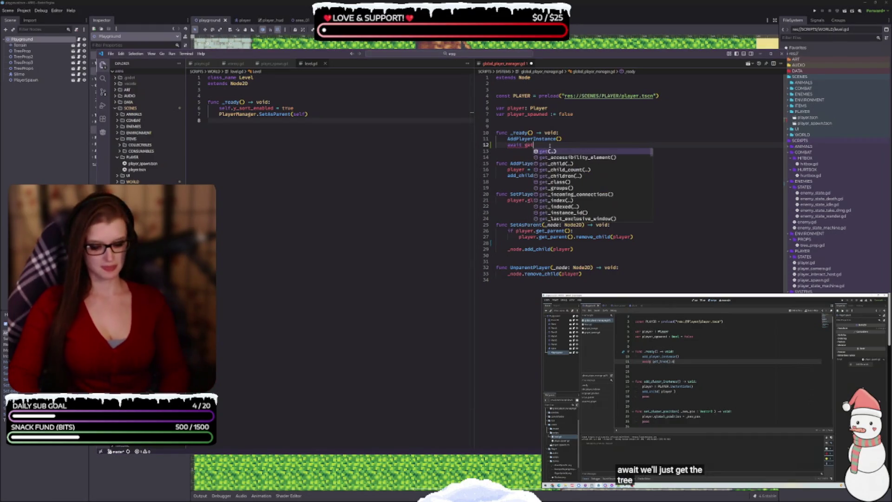
text(_tree)
key(Return)
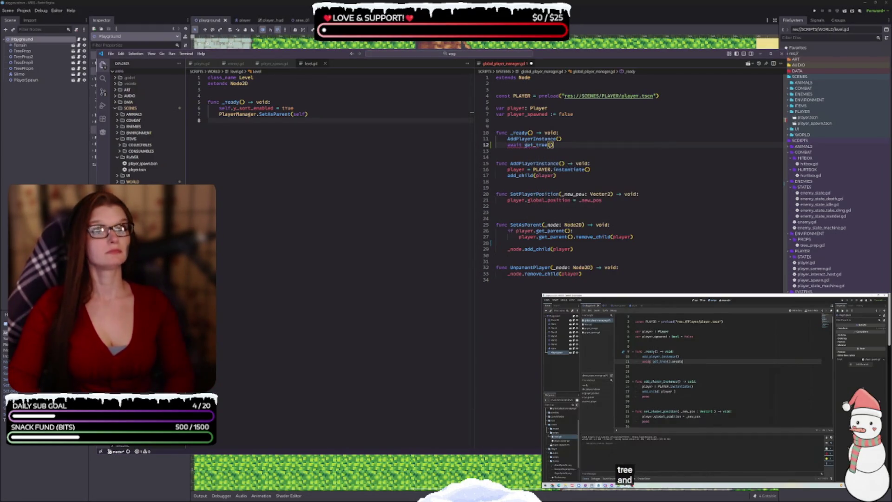
key(Right)
text(.cre)
key(Return)
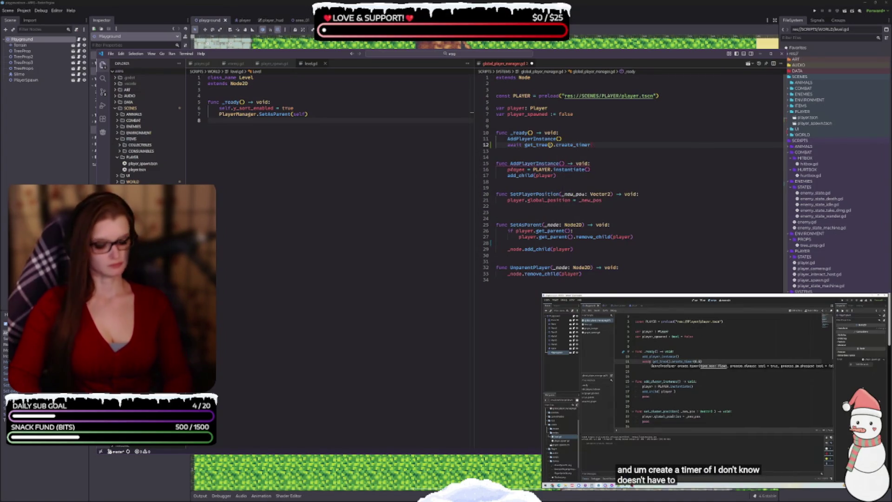
text((0.5))
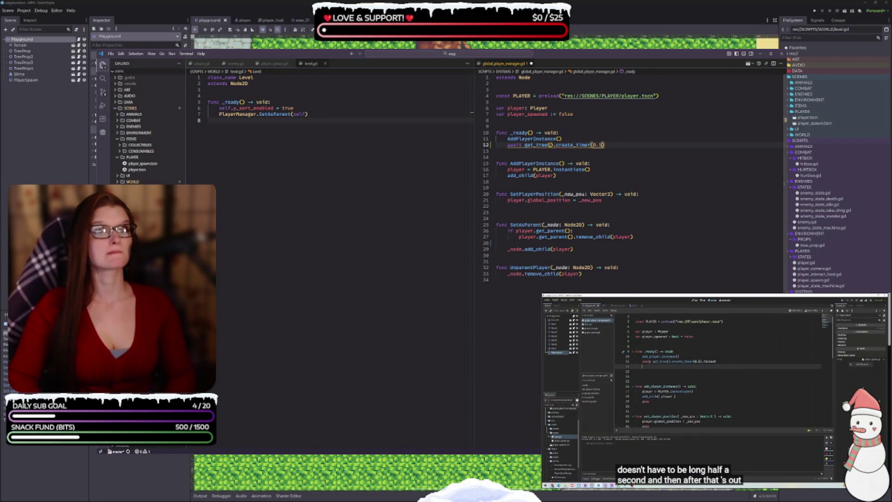
text(.time)
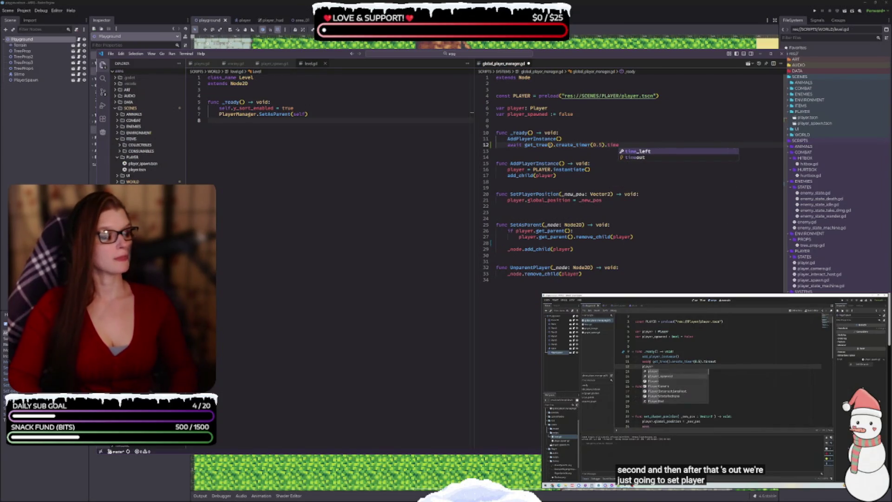
key(Down)
key(Return)
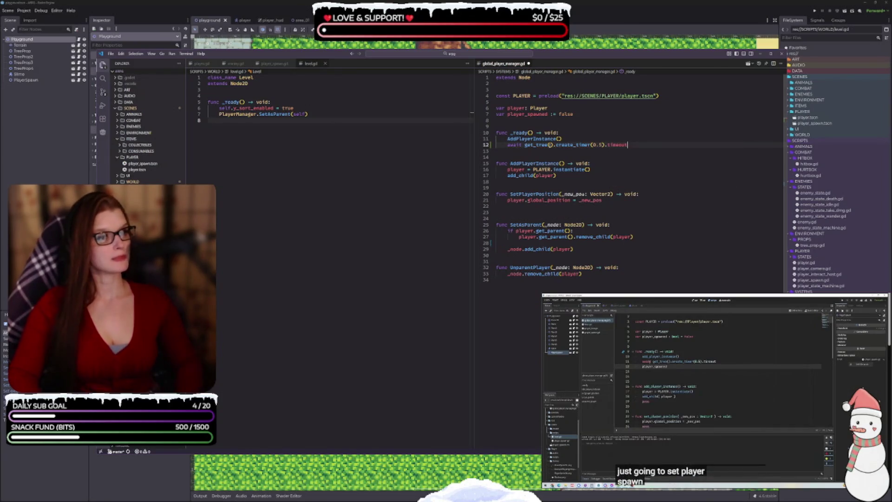
- Set player_spawned = true after the wait, change the timer to 0.2 seconds, and save
key(Return)
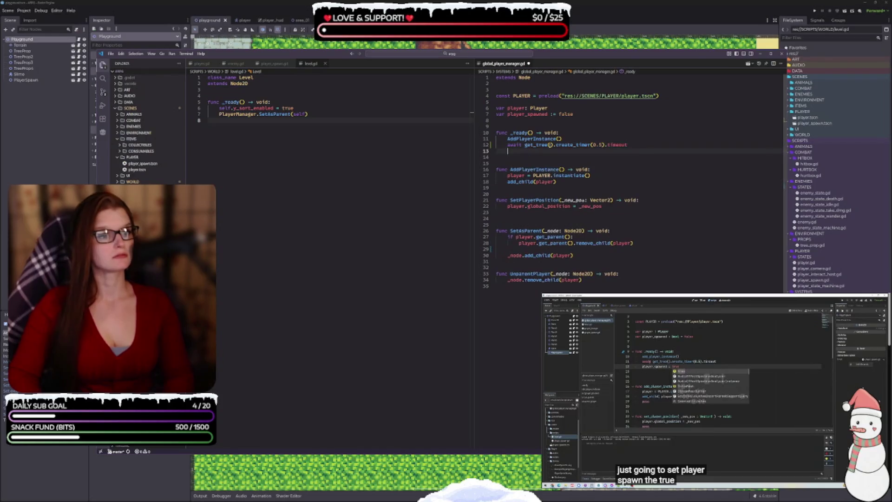
text(player)
key(Down)
key(Return)
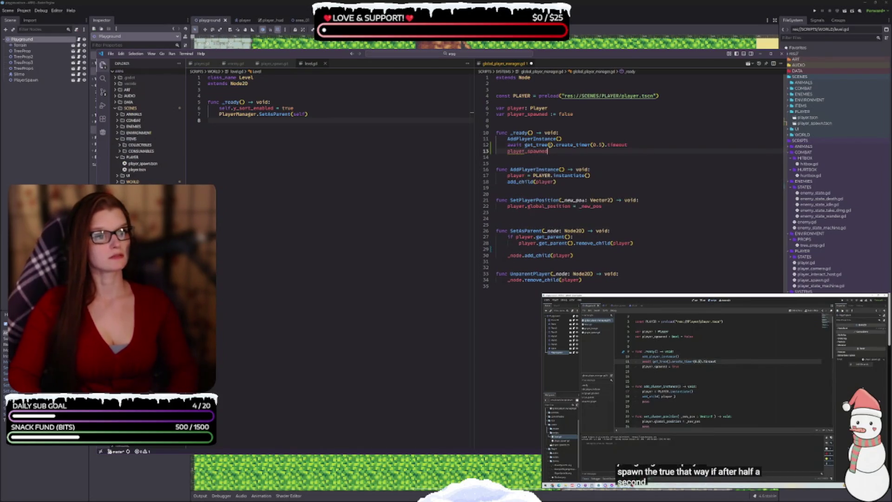
text( = true)
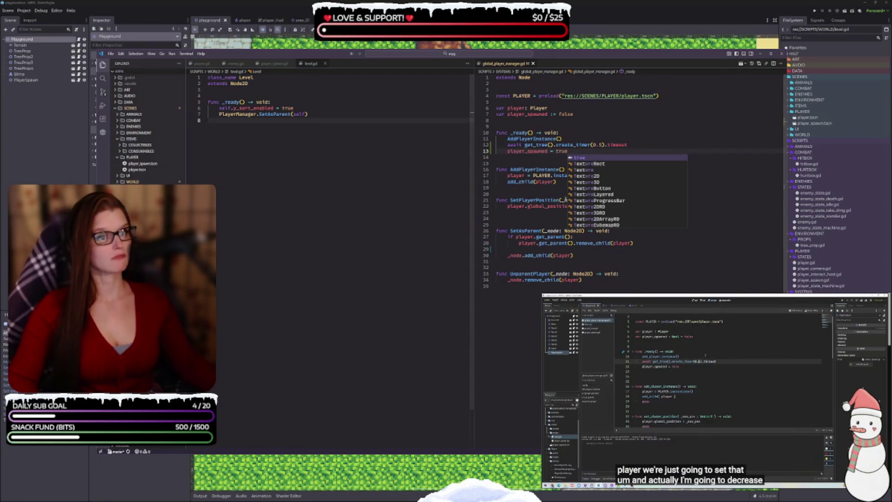
click(607, 134)
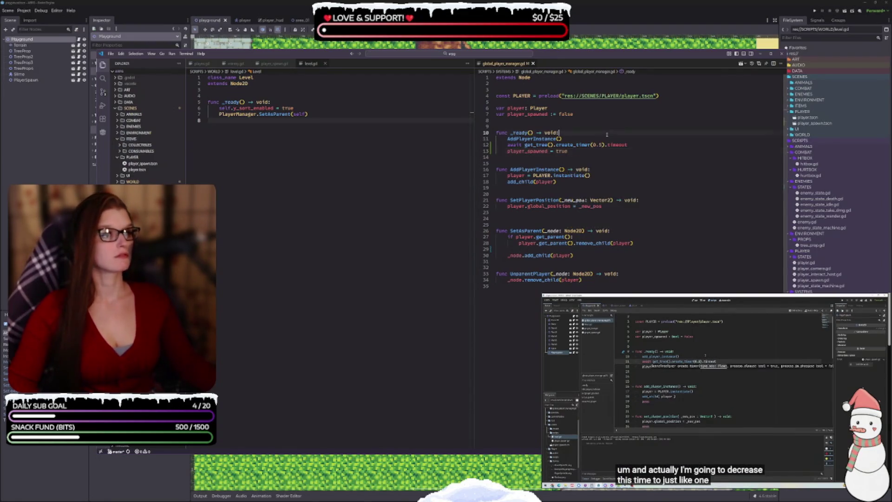
text(2)
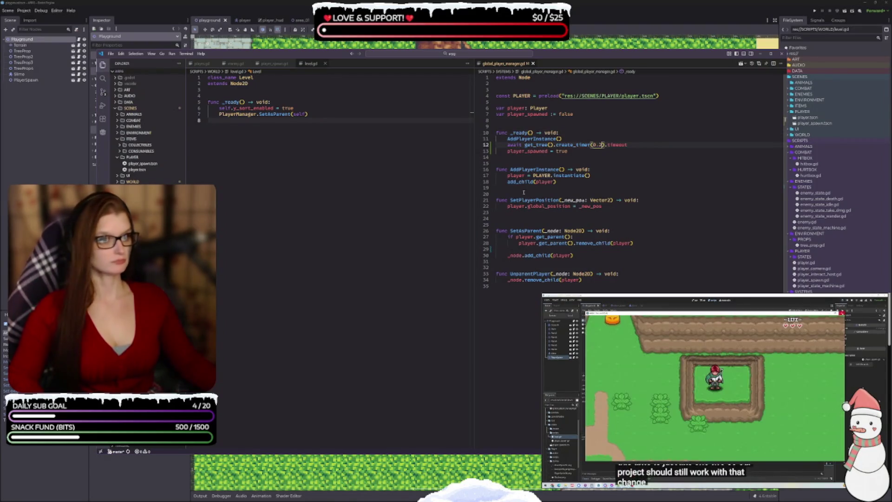
key(ctrl+s)
key(Down)
key(Down)
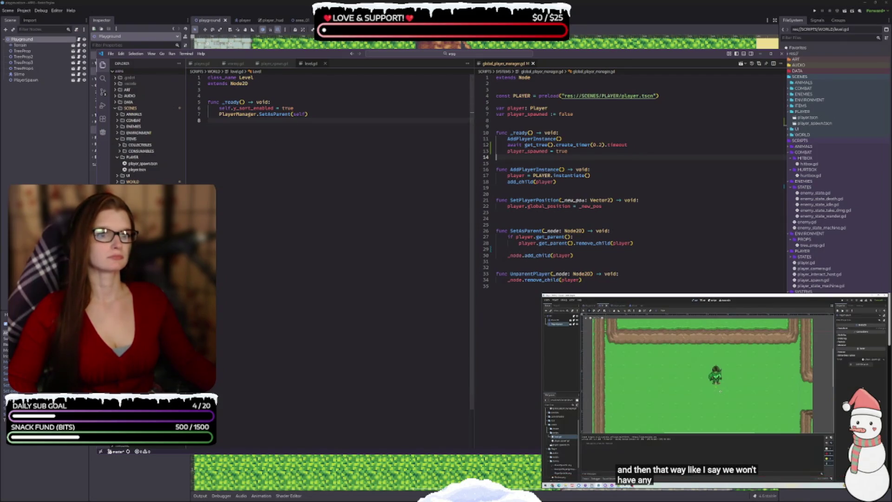
key(alt+Tab)
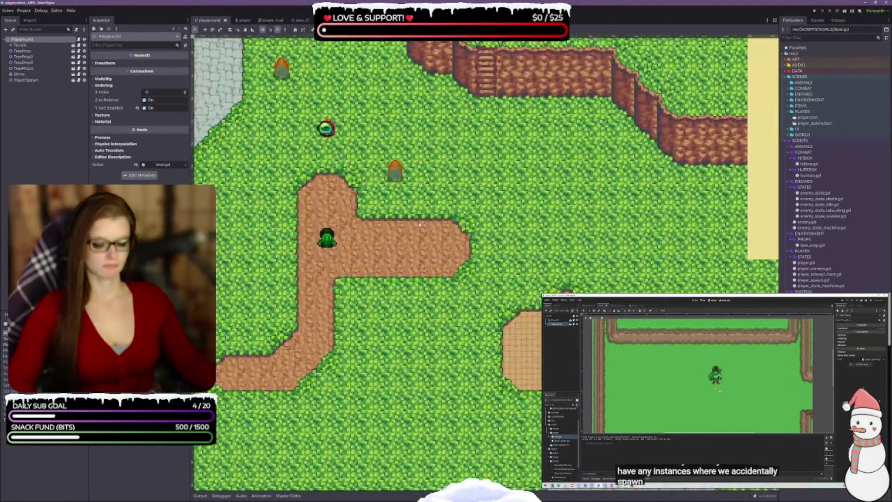
- Test-run the playground, then run the area_01 scene alone with F6 to check the player spawn
key(F5)
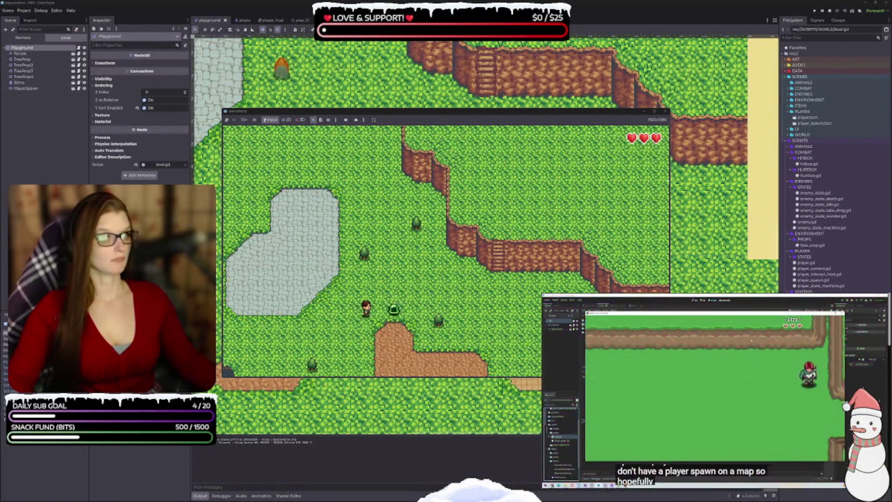
key(F8)
key(ctrl+shift+Tab)
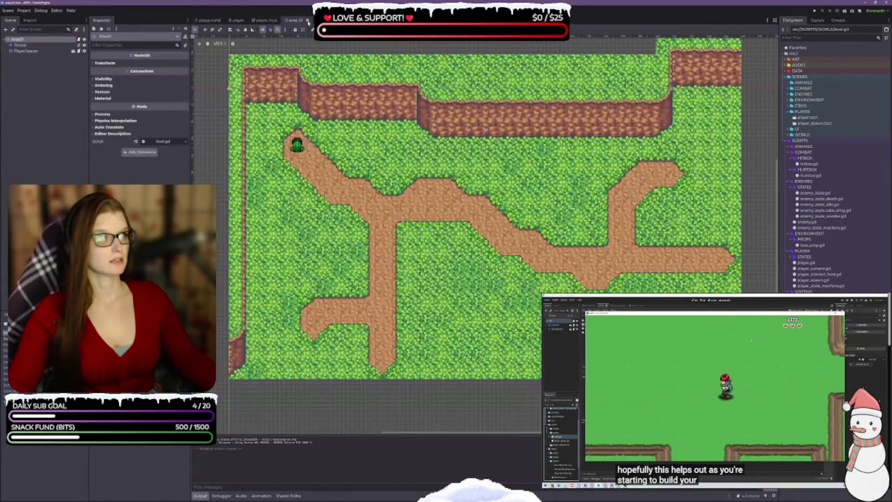
key(F5)
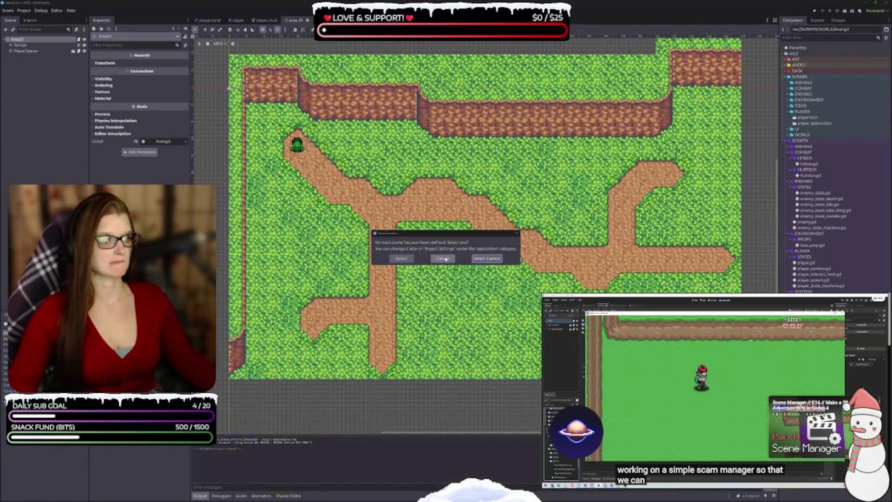
click(444, 259)
key(F6)
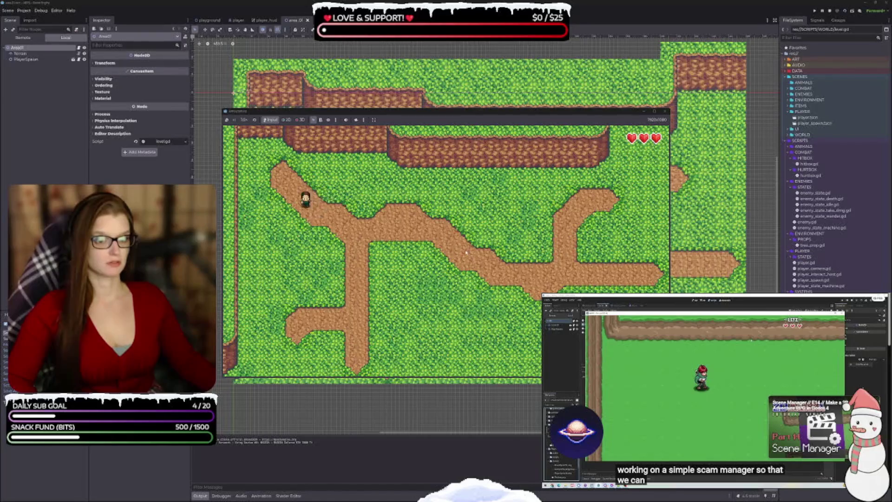
click(665, 112)
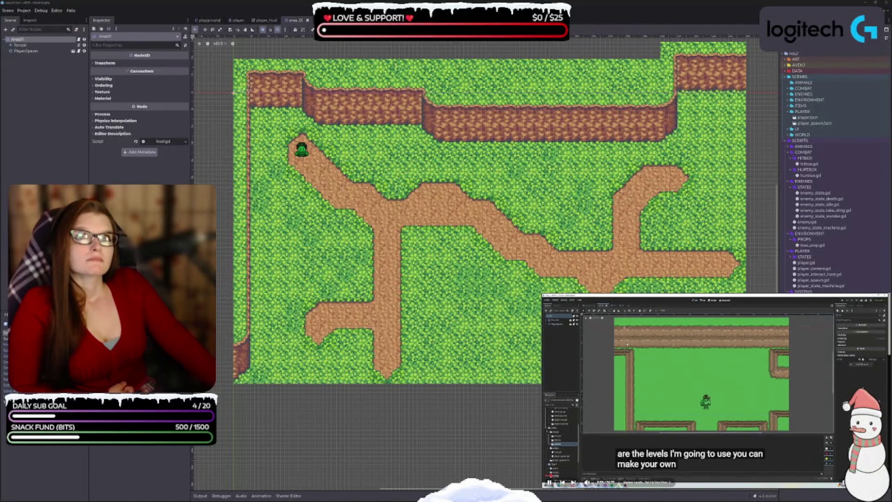
- Browse the FileSystem dock's WORLD folder and select the area_01.tscn scene file
click(701, 396)
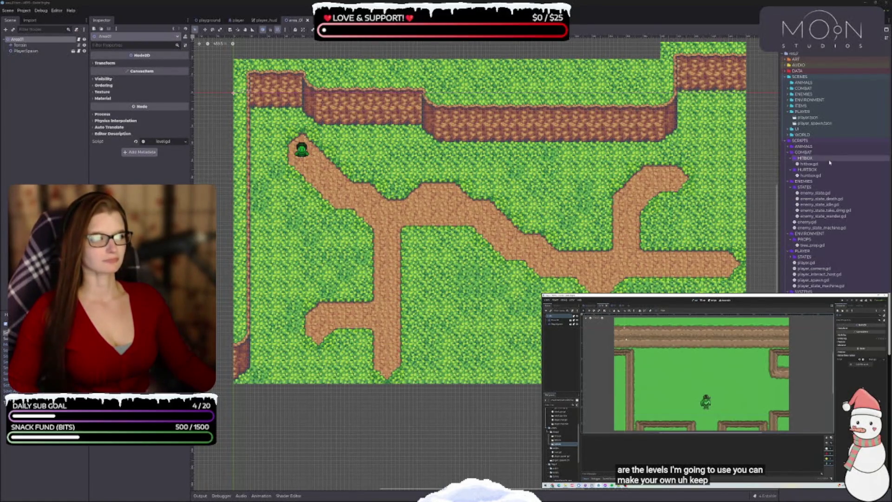
mouse_move(634, 389)
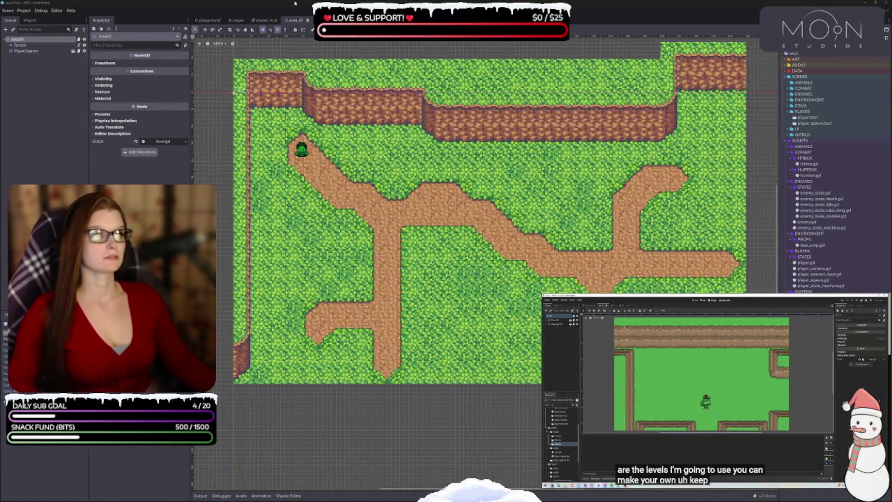
double_click(808, 134)
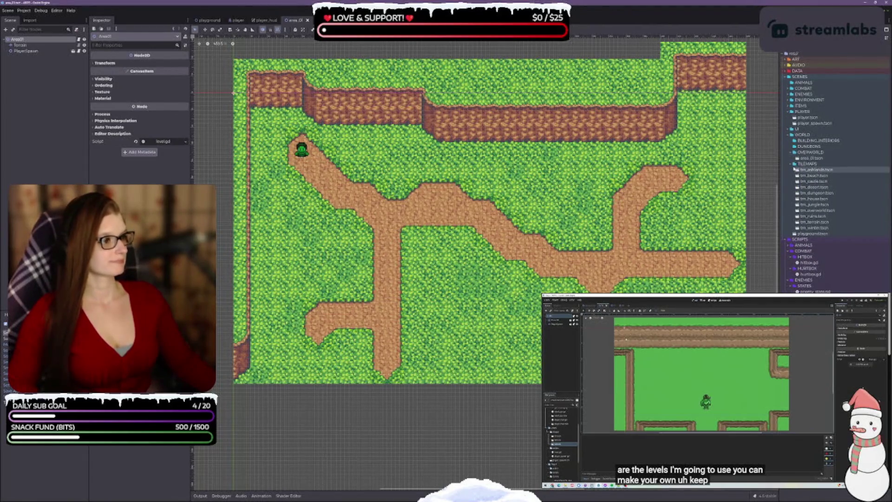
double_click(808, 164)
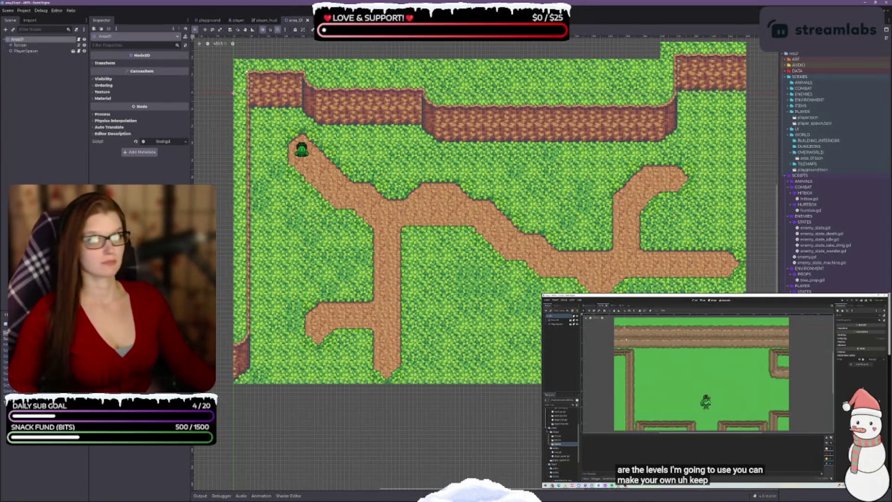
scroll(269, 133, up, 3)
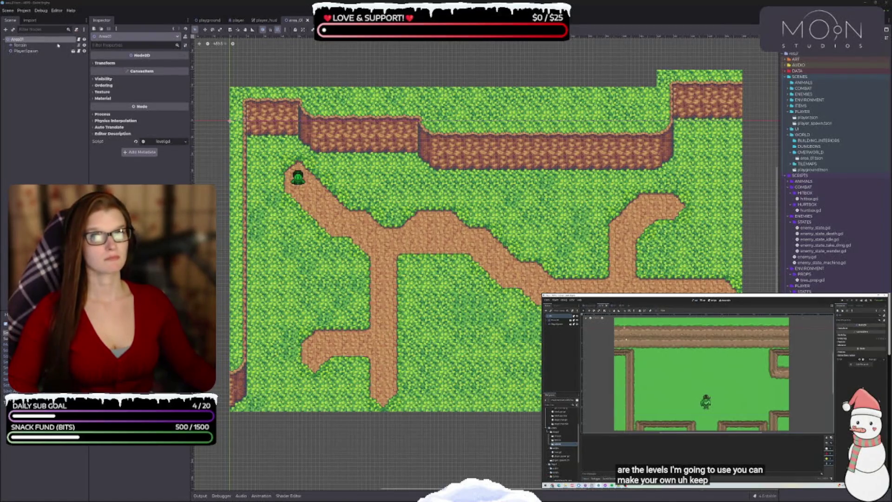
click(811, 158)
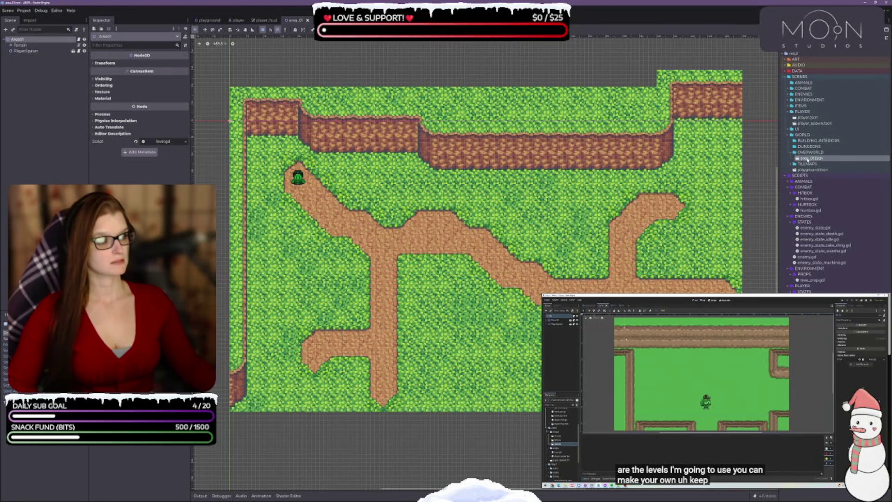
- Rename area_01.tscn to cell_00_00.tscn and begin renaming the Area01 root node
right_click(808, 160)
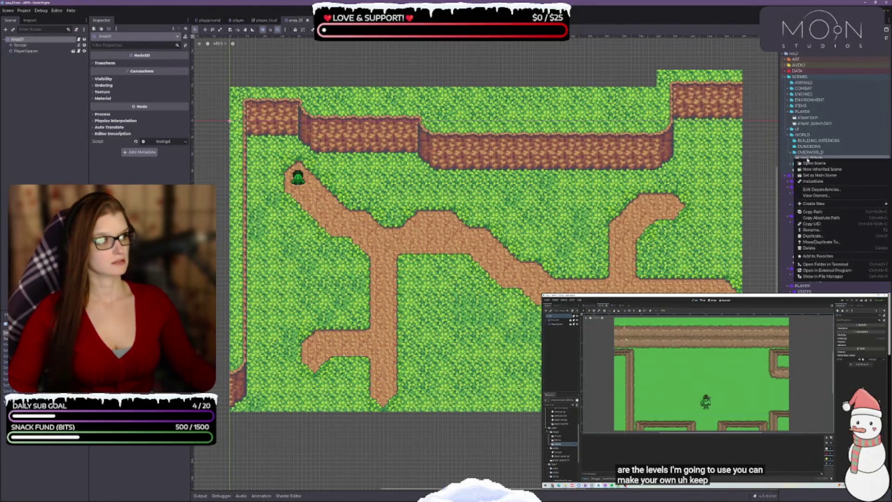
click(813, 231)
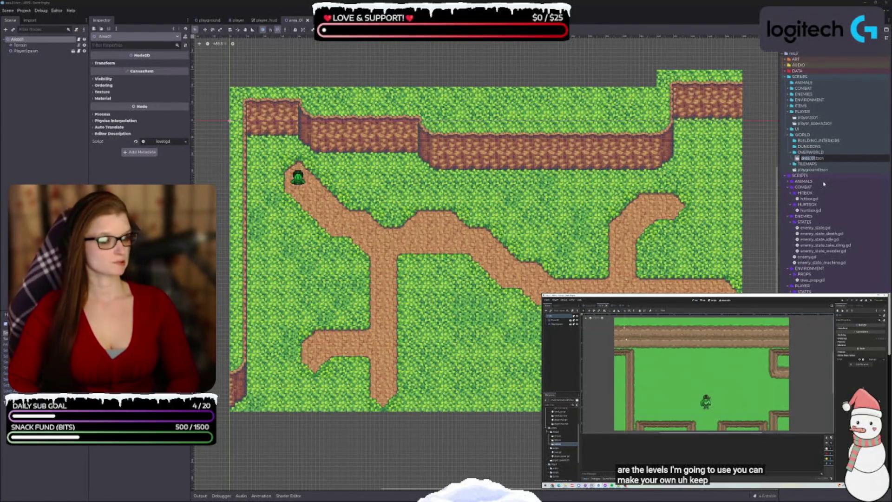
text(cell_)
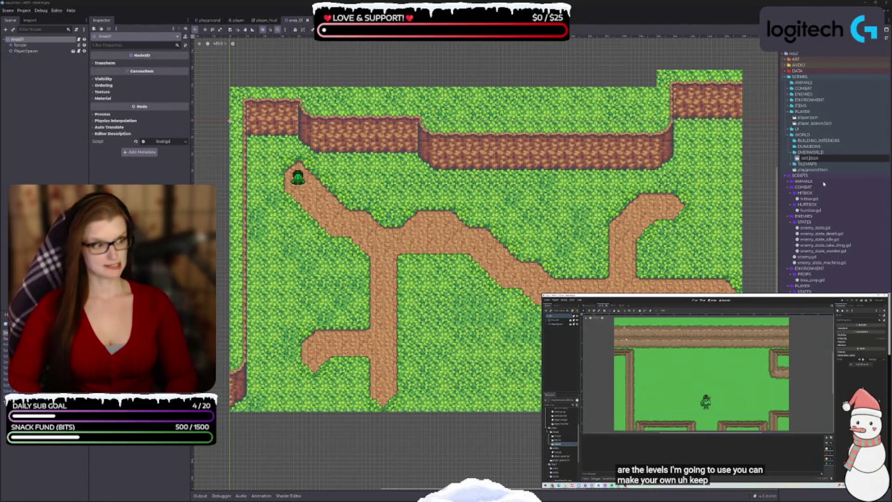
text(01)
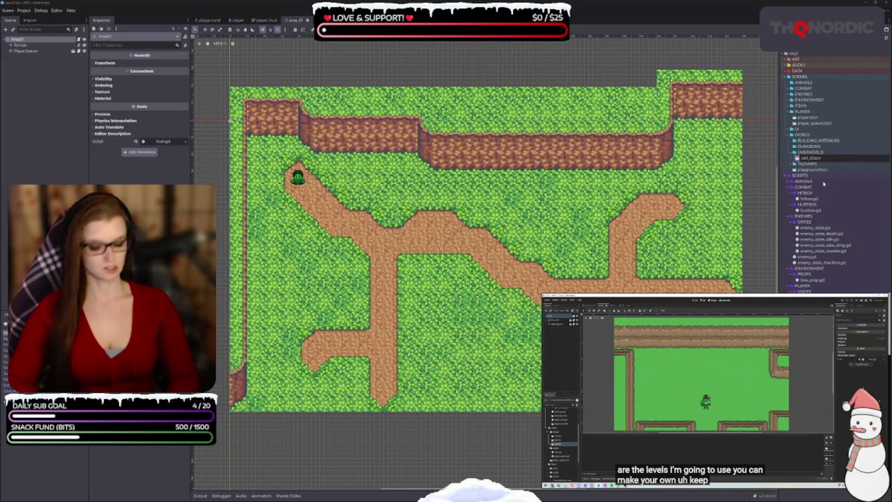
text(_1)
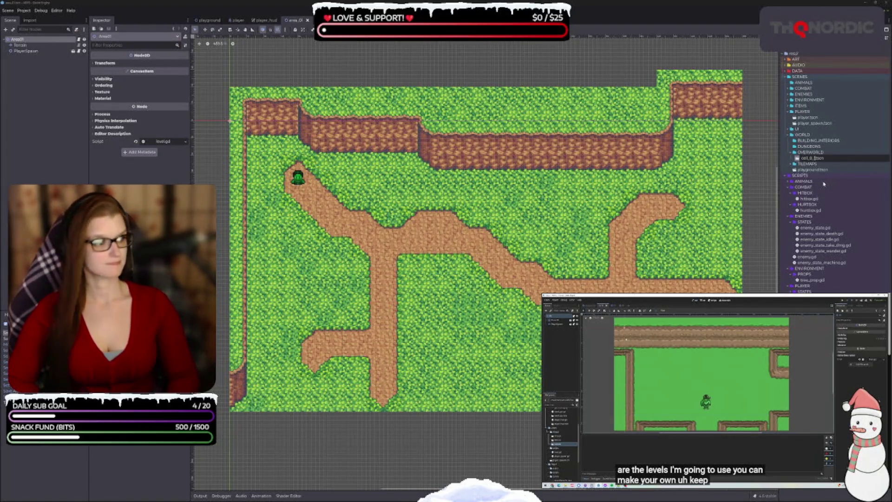
key(BackSpace)
text(0)
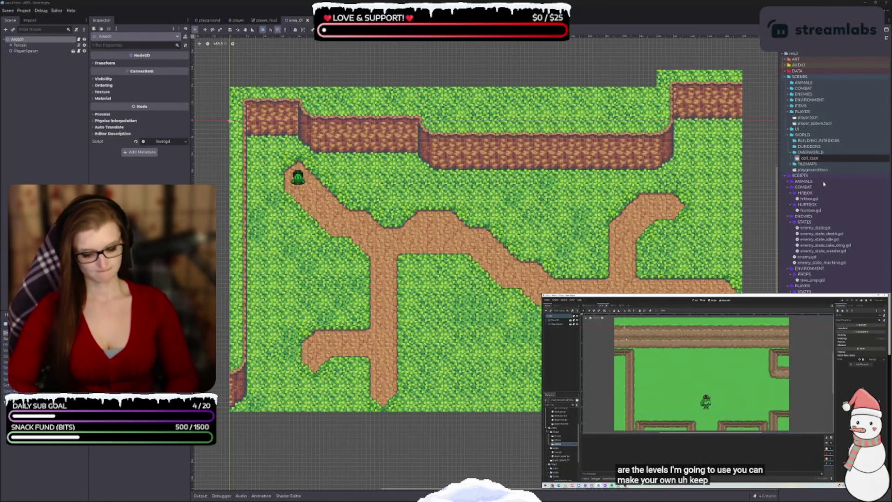
text(00_00)
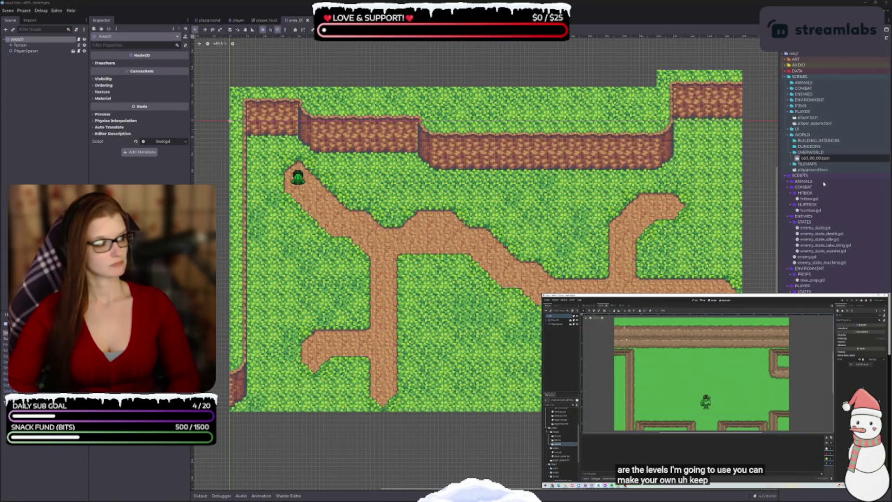
key(Return)
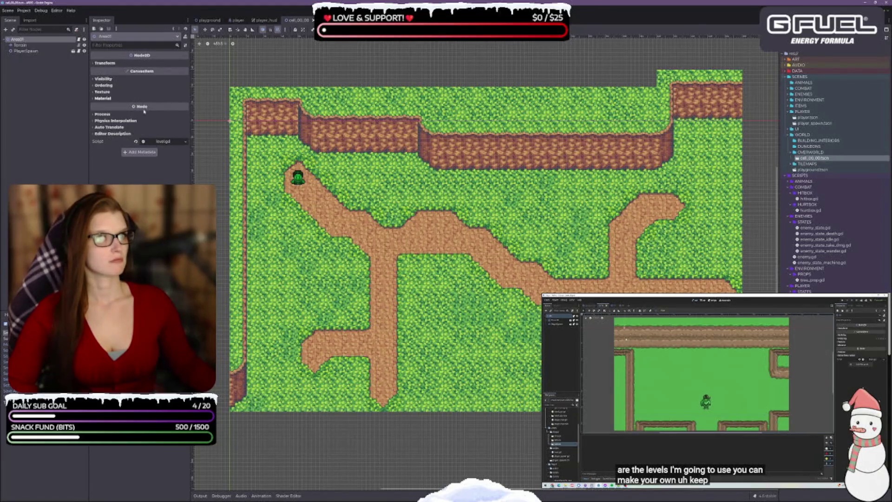
click(19, 40)
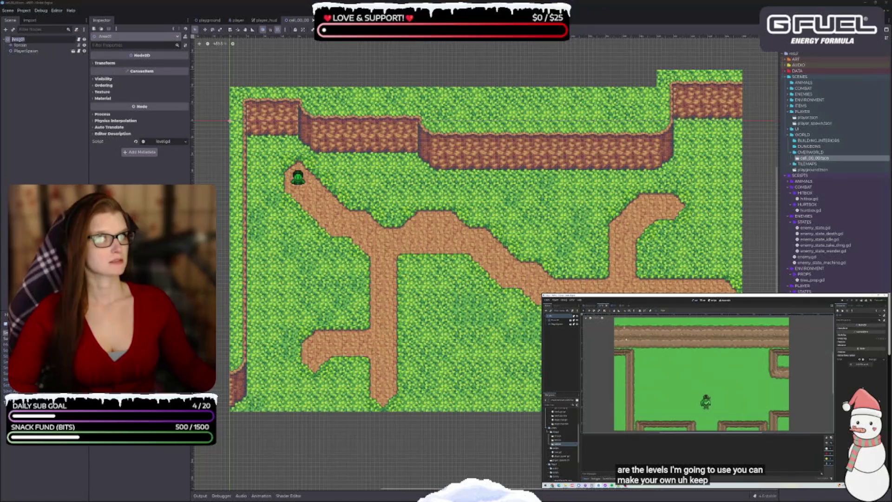
text(Ce)
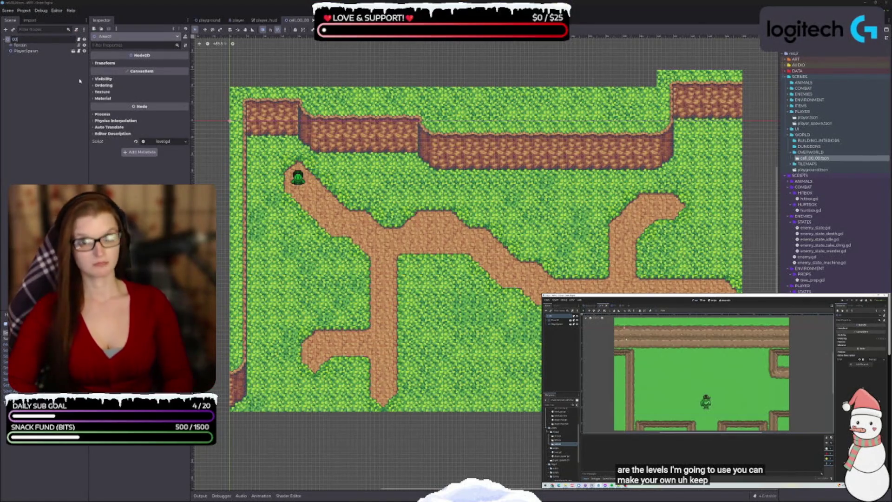
text(00_00)
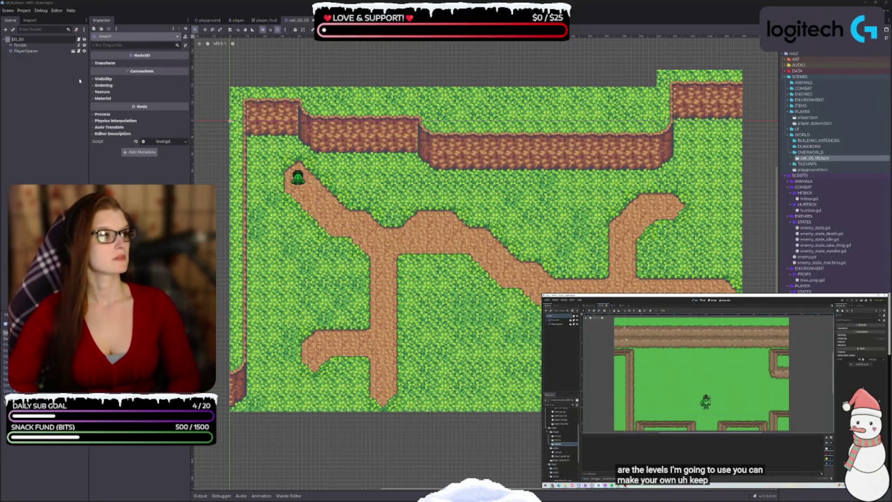
- Finish renaming the root node to Cell_00_00 and shift the level view up-left
key(Return)
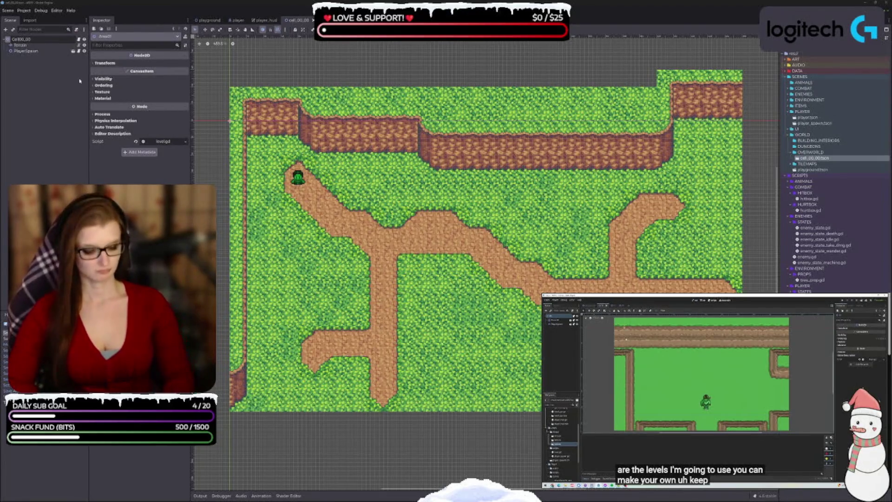
text(_)
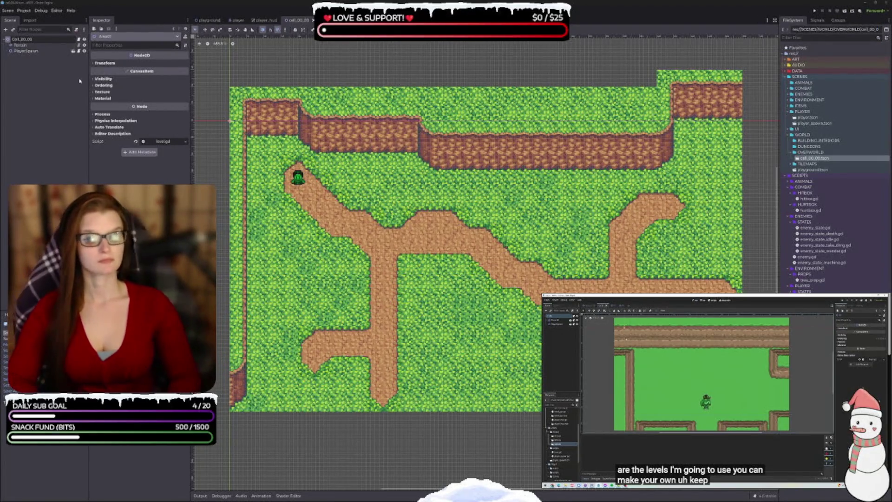
key(Return)
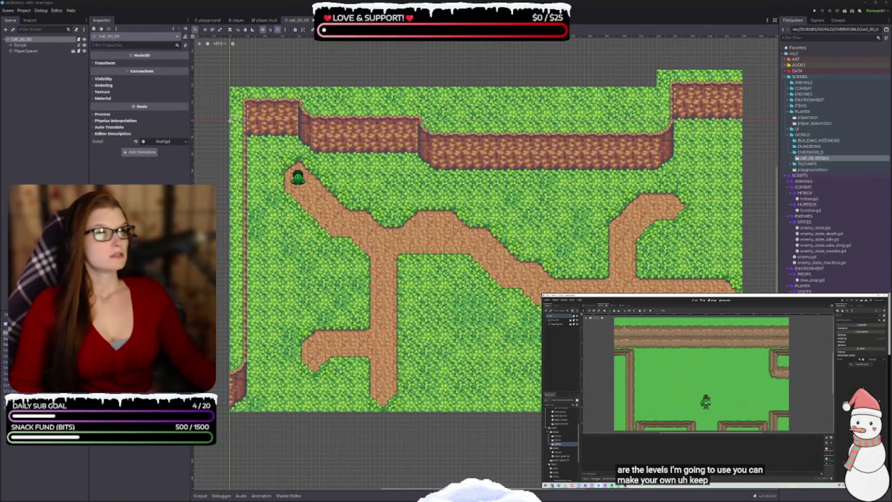
drag(480, 274, 471, 258)
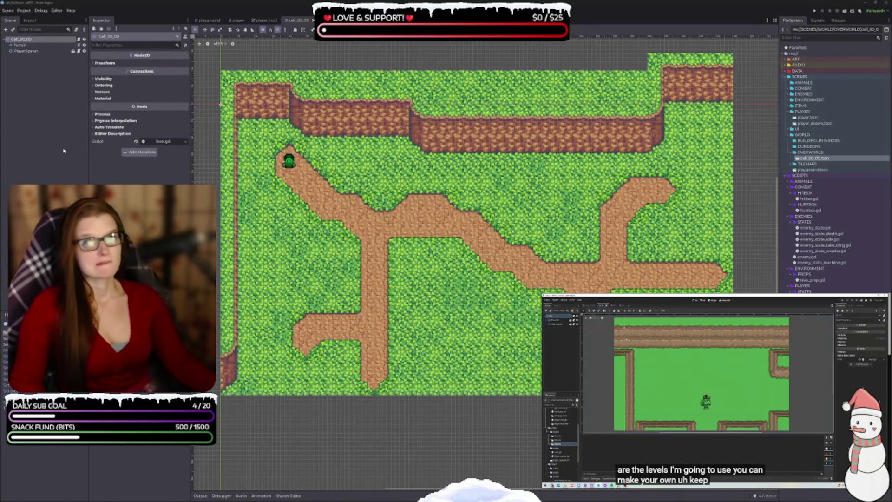
drag(377, 197, 386, 202)
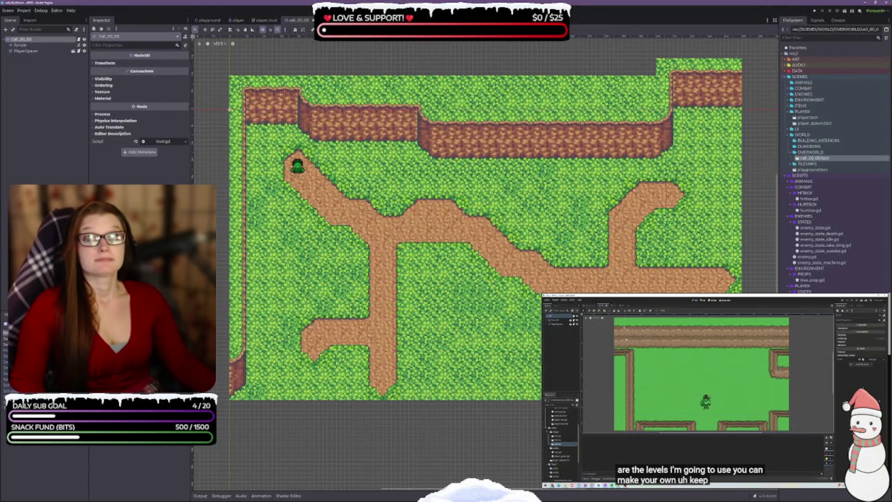
scroll(347, 328, down, 2)
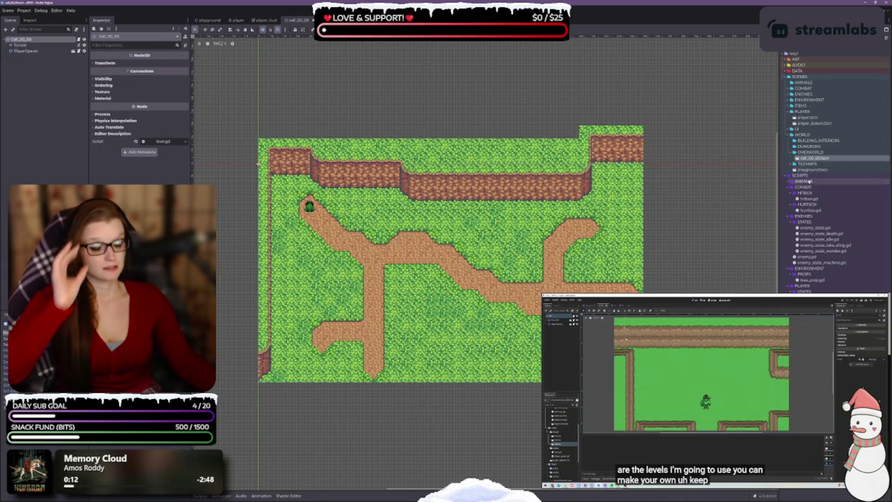
drag(792, 199, 418, 242)
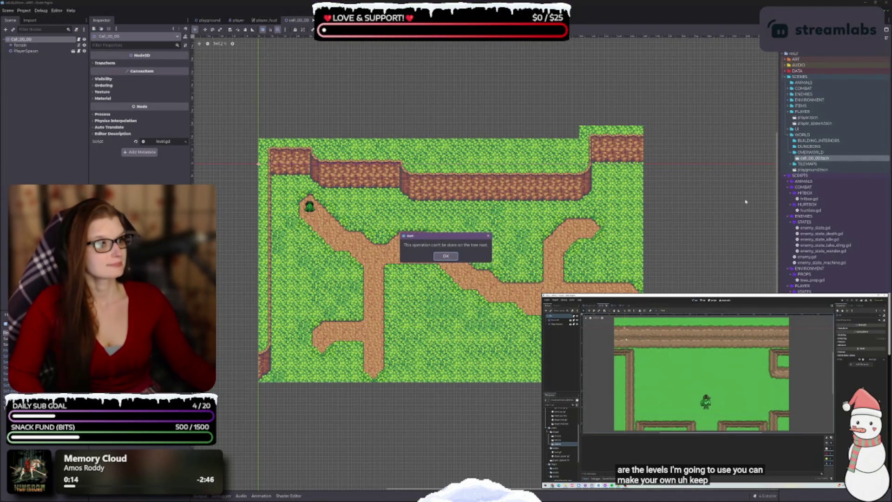
click(446, 258)
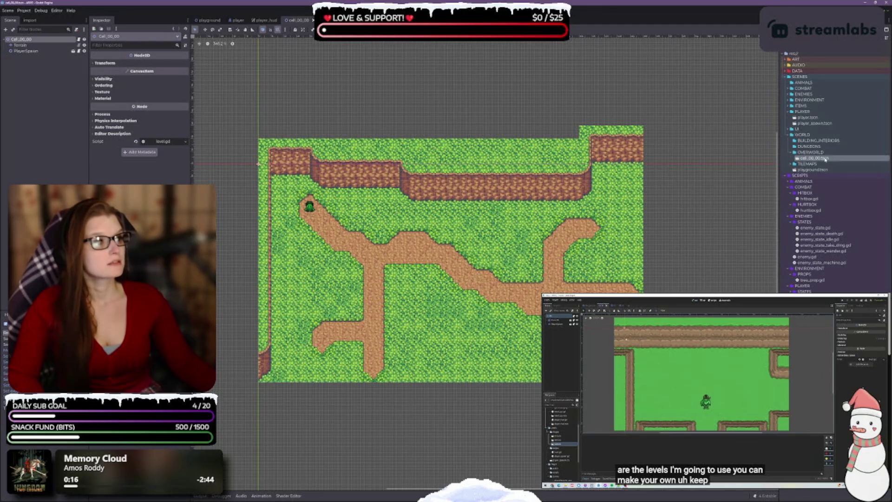
drag(813, 170, 418, 241)
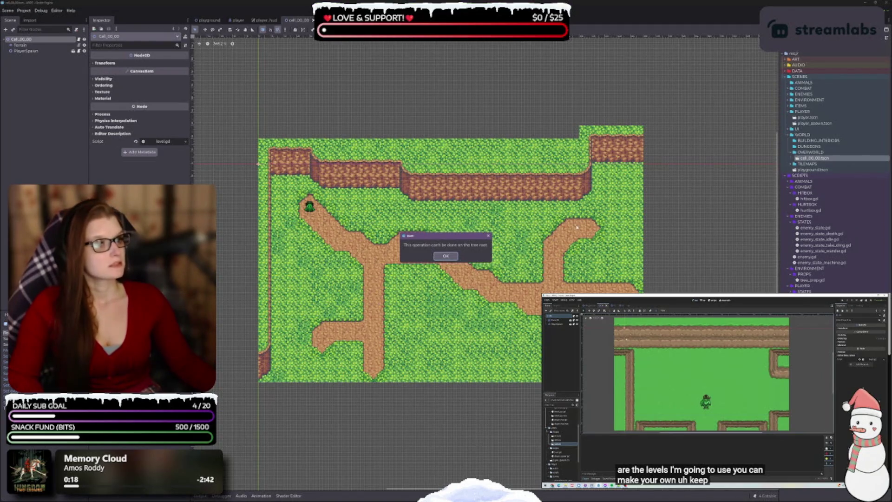
click(446, 257)
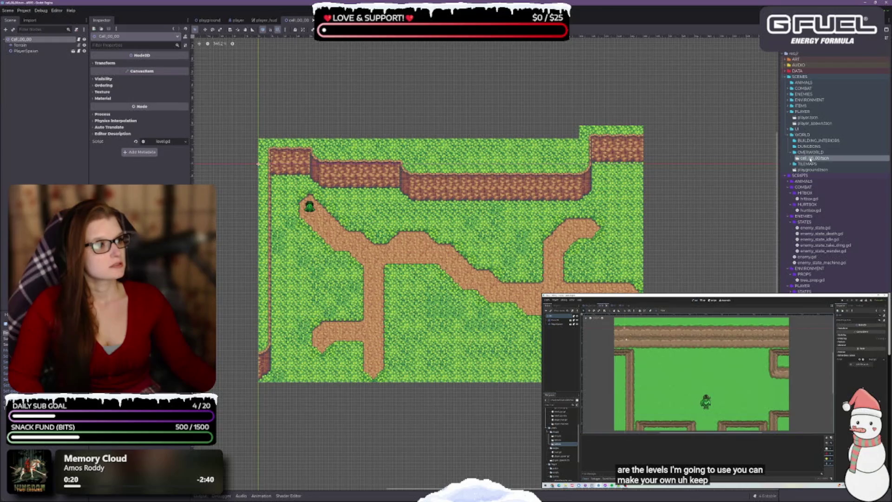
- Duplicate cell_00_00.tscn as cell_01_00.tscn
right_click(820, 158)
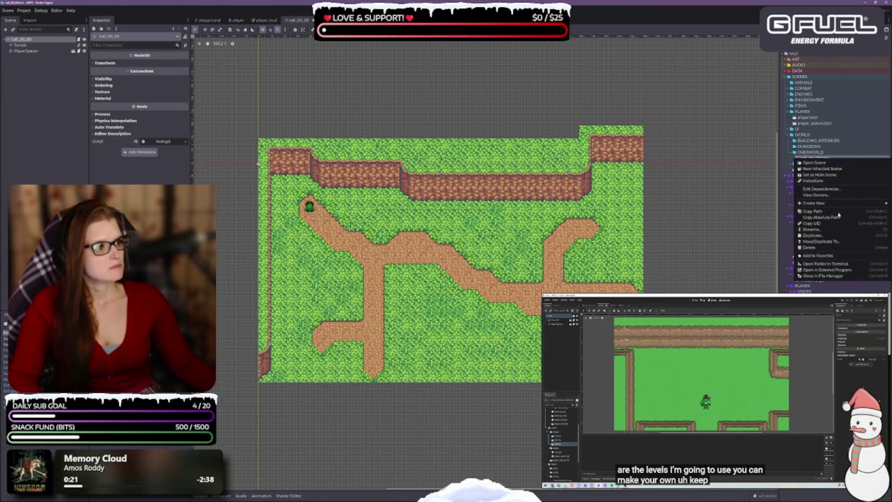
click(812, 235)
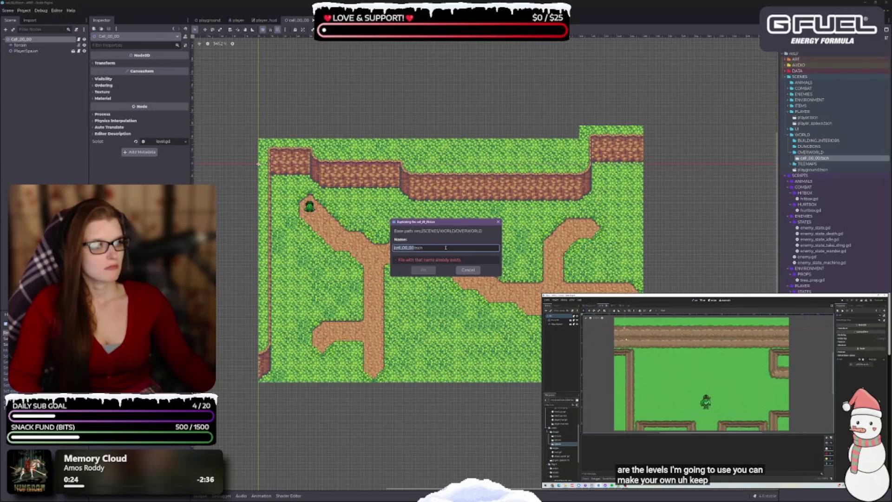
key(Right)
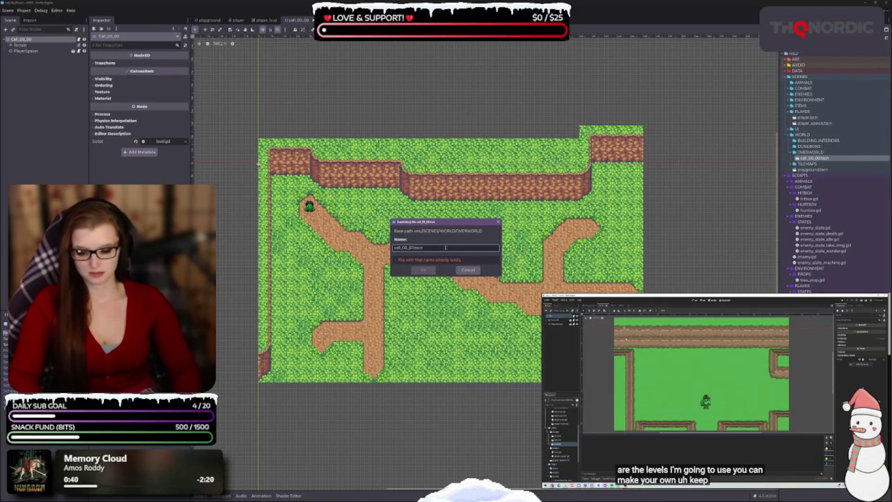
key(BackSpace)
text(1)
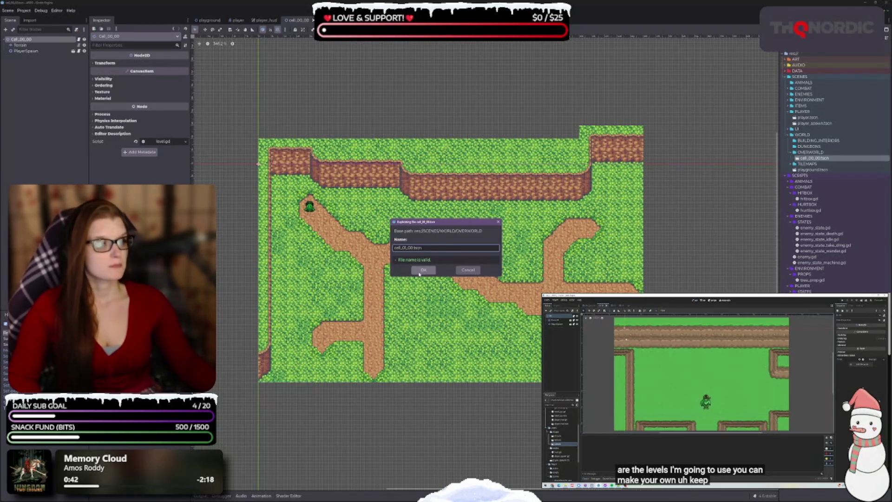
click(421, 272)
- Check the world layout notes, hide the tile palette, and select cell_01_00.tscn
key(alt+Tab)
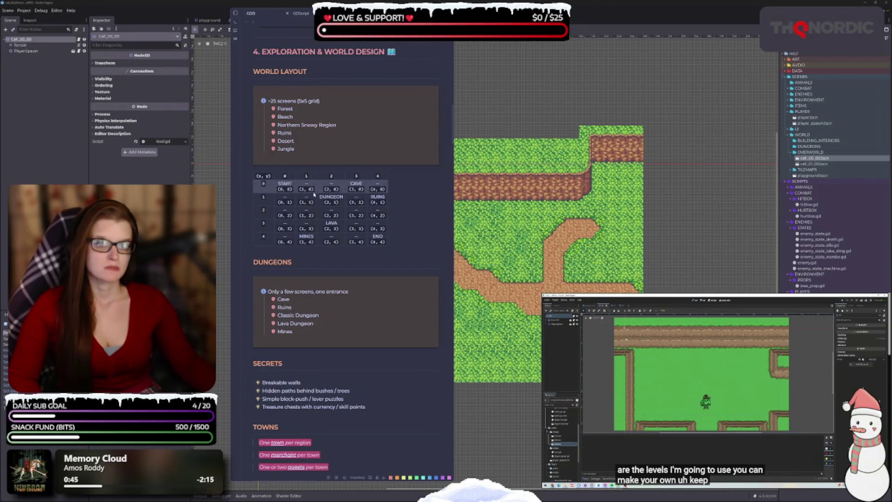
click(626, 202)
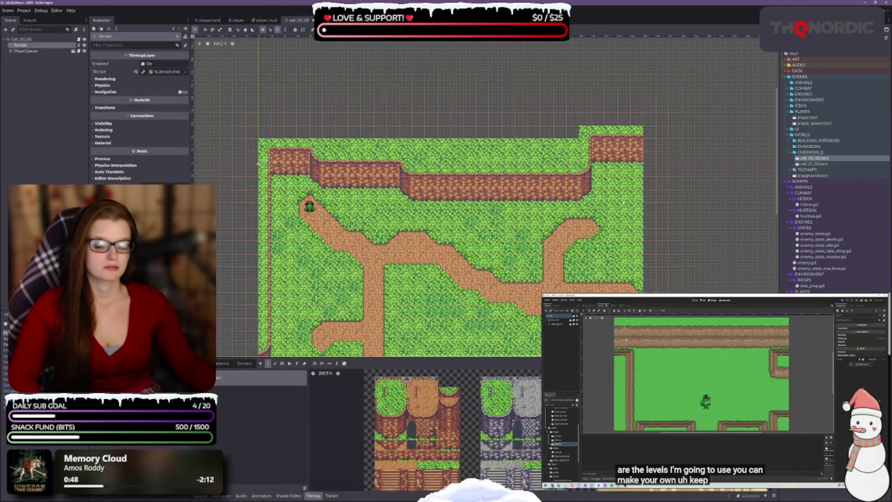
click(312, 496)
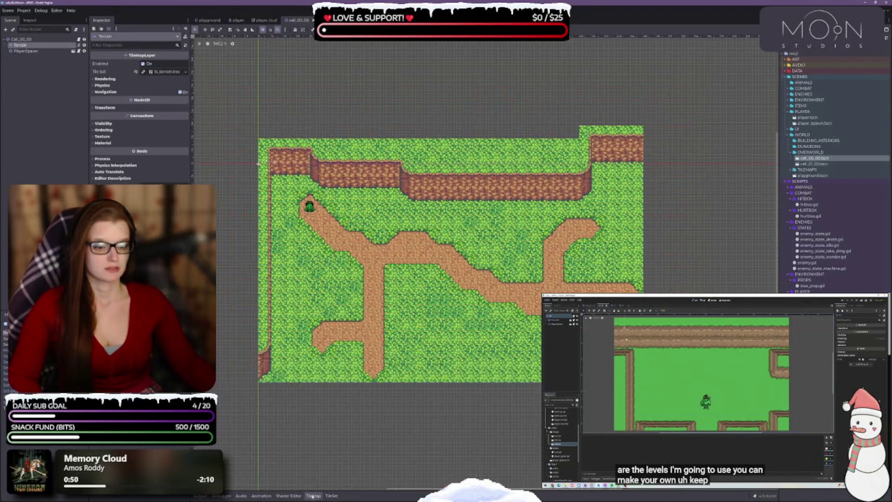
click(824, 165)
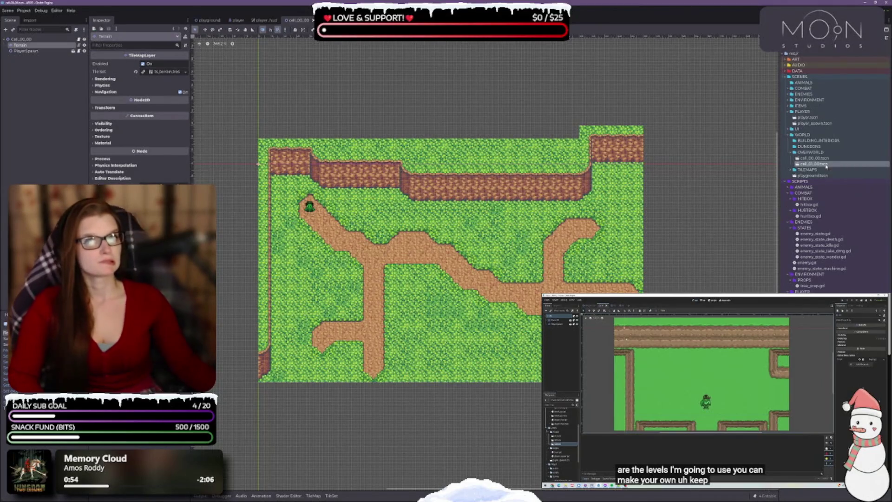
- Open cell_01_00.tscn, frame its copied map in the canvas, and select the root node
double_click(826, 166)
scroll(374, 314, up, 4)
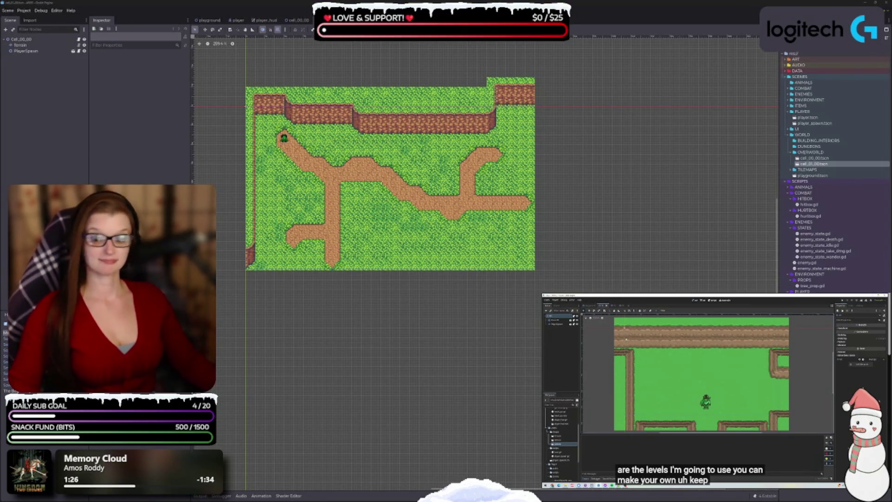
drag(397, 207, 403, 216)
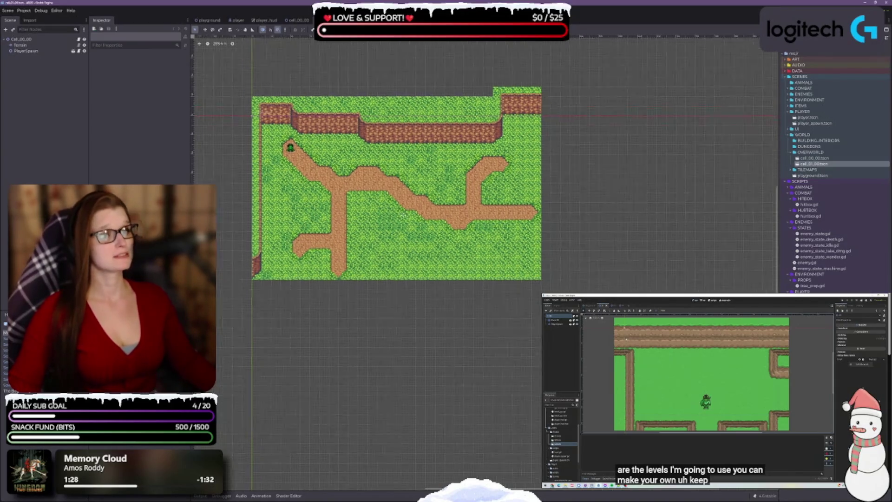
scroll(404, 216, up, 2)
click(33, 40)
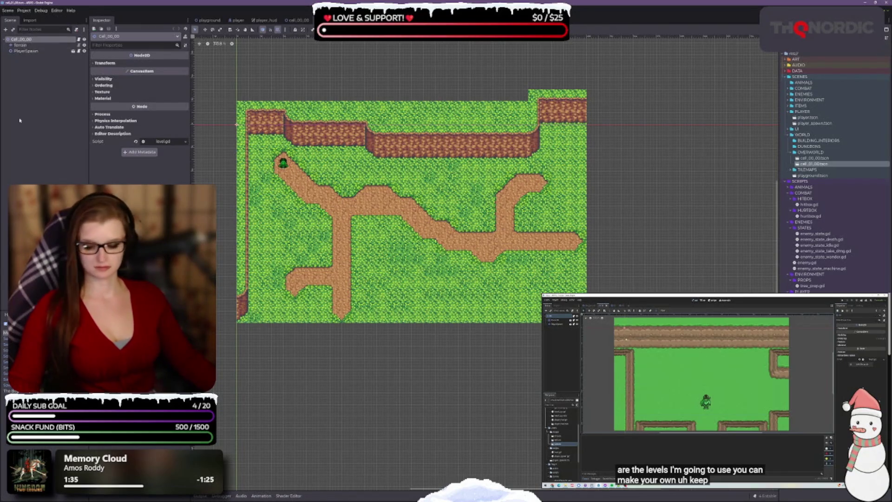
- Rename the root node to Cell_01_00 and save the scene with Ctrl+S
double_click(22, 40)
key(Return)
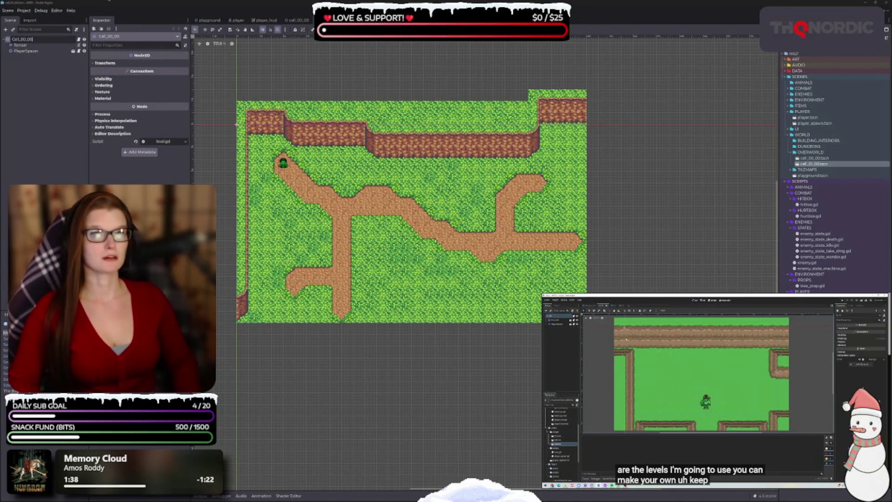
text(1)
key(Return)
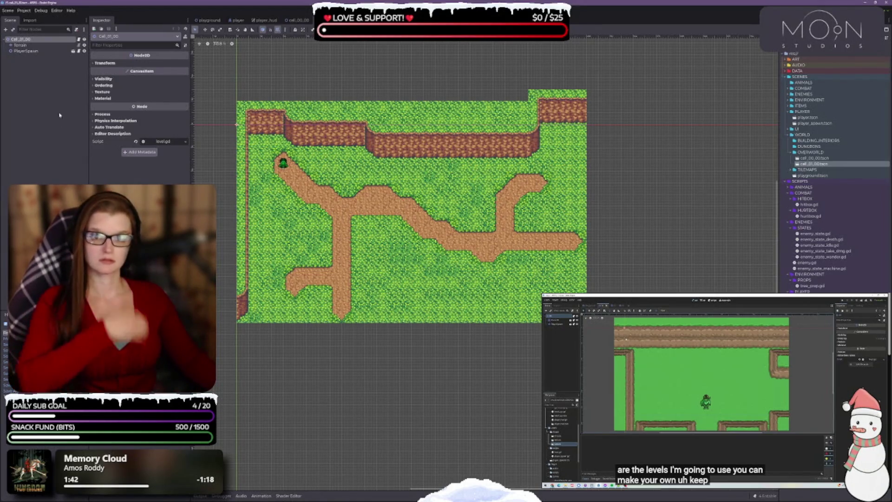
drag(414, 219, 436, 213)
key(ctrl+s)
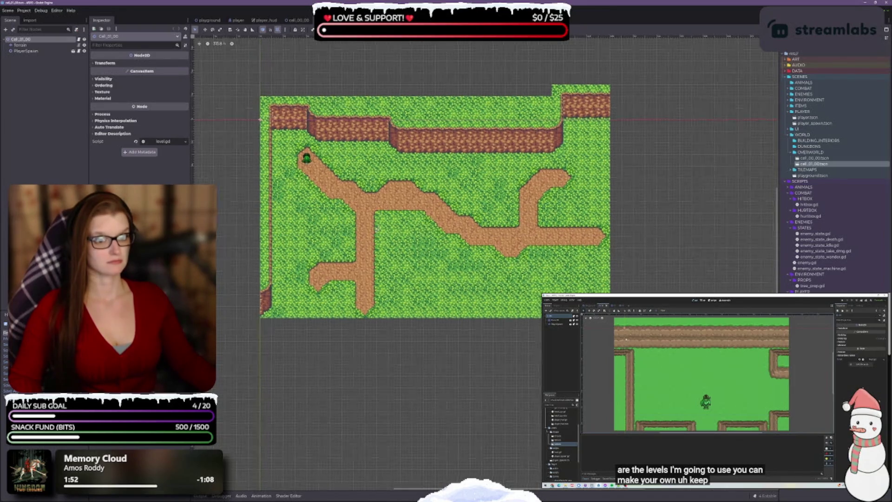
drag(377, 213, 436, 227)
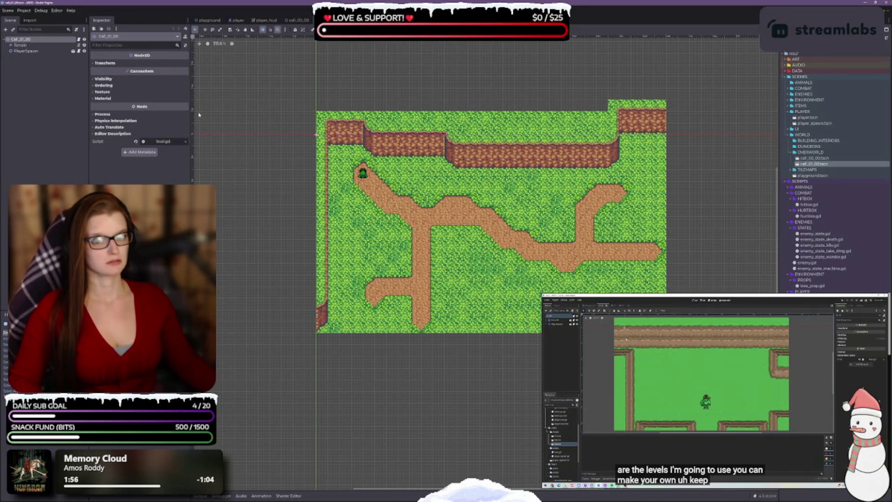
- Box-select every Terrain tile and move the block far left and up one tile
click(27, 45)
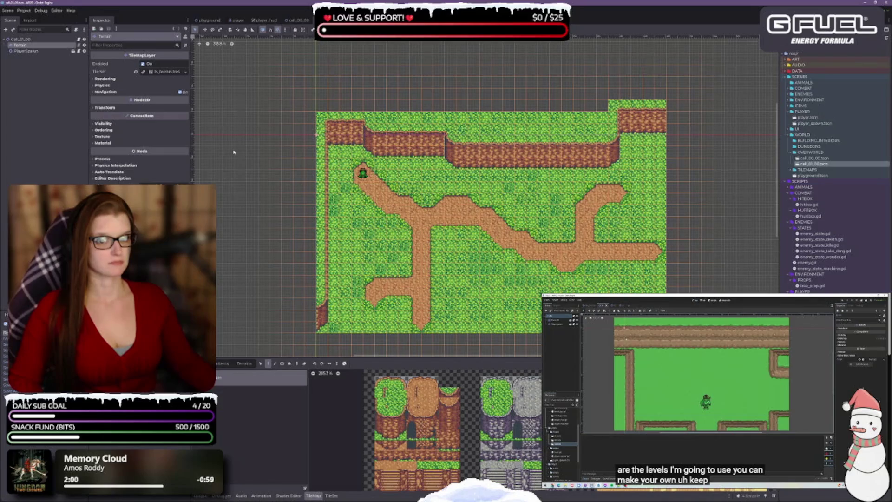
mouse_move(323, 357)
mouse_down()
mouse_move(323, 328)
mouse_move(323, 345)
mouse_up()
scroll(561, 172, down, 2)
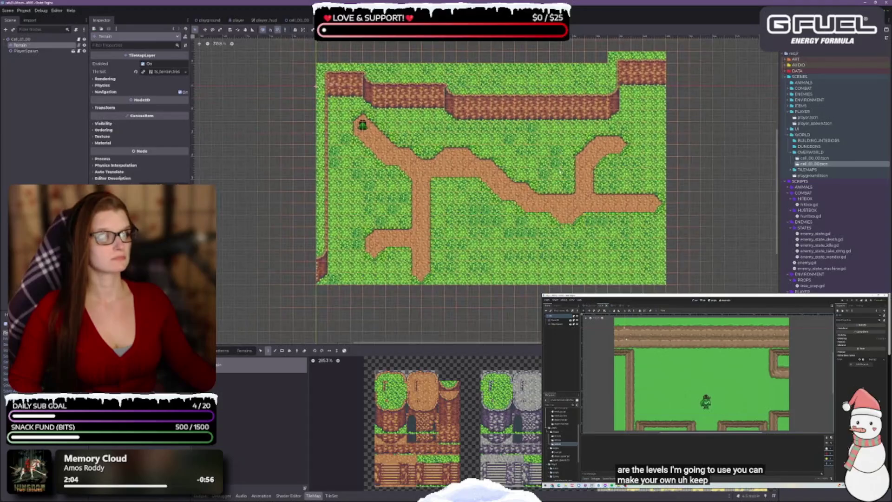
scroll(501, 166, down, 3)
scroll(424, 161, up, 3)
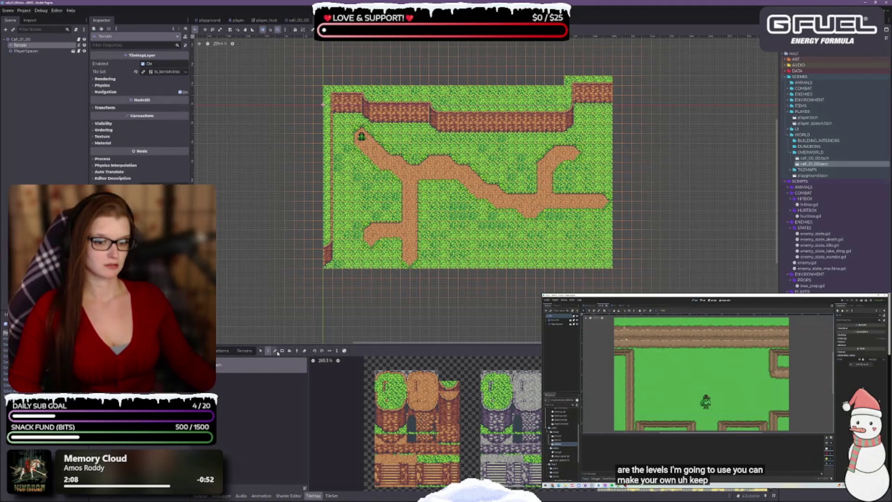
click(261, 352)
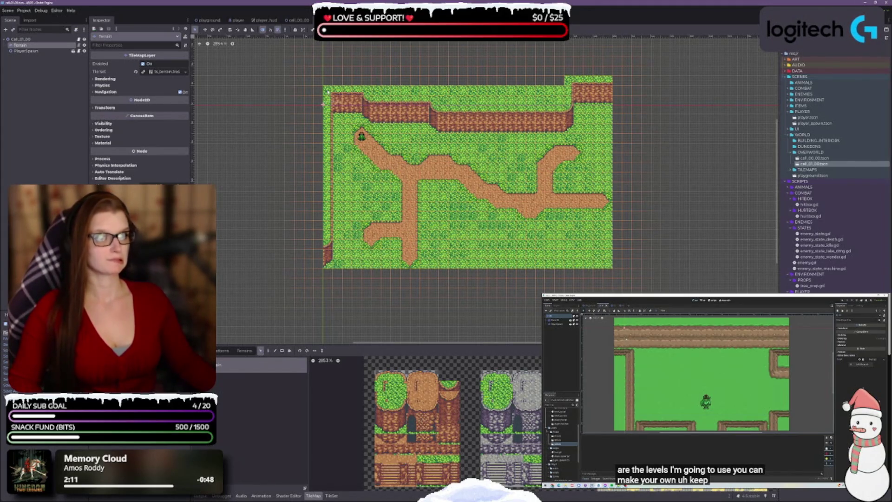
mouse_move(323, 82)
mouse_down()
mouse_move(669, 316)
mouse_move(641, 283)
mouse_move(615, 273)
mouse_up()
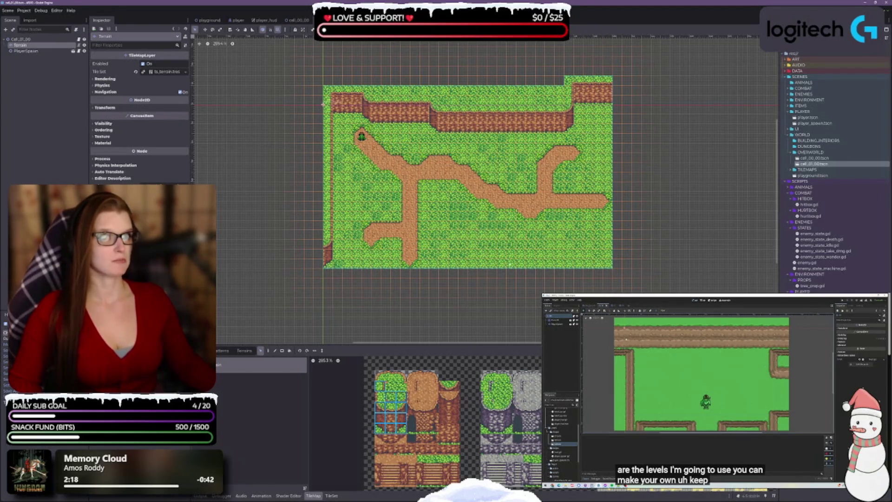
mouse_move(574, 266)
mouse_down()
mouse_move(256, 246)
mouse_move(266, 275)
mouse_move(282, 284)
mouse_up()
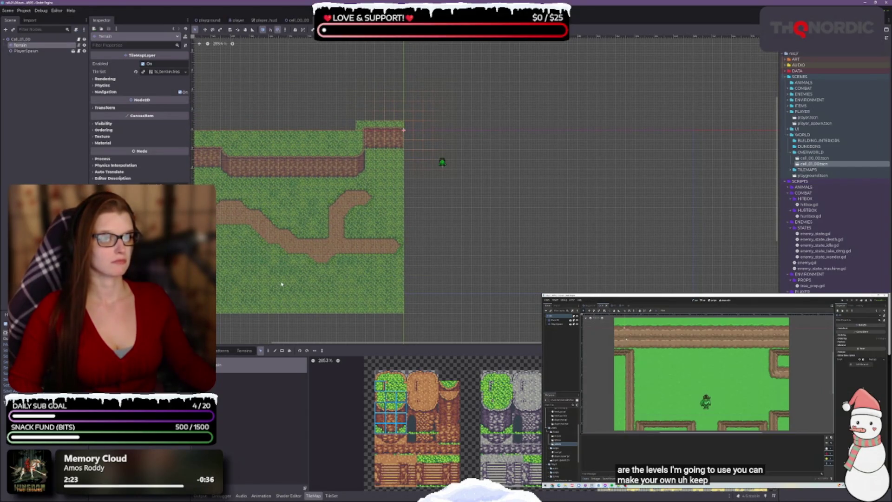
drag(281, 283, 282, 284)
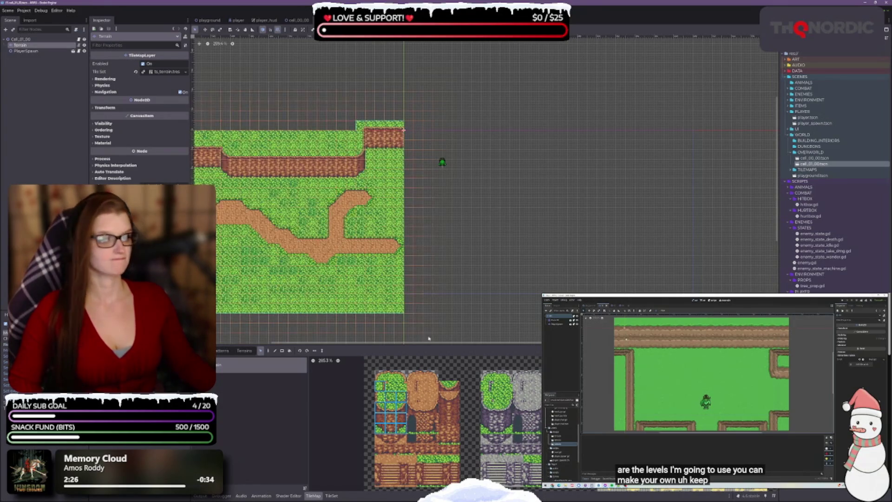
drag(350, 294, 348, 276)
- Compare the shifted map against cell_00_00 and reframe the cell_01_00 view
scroll(418, 271, left, 5)
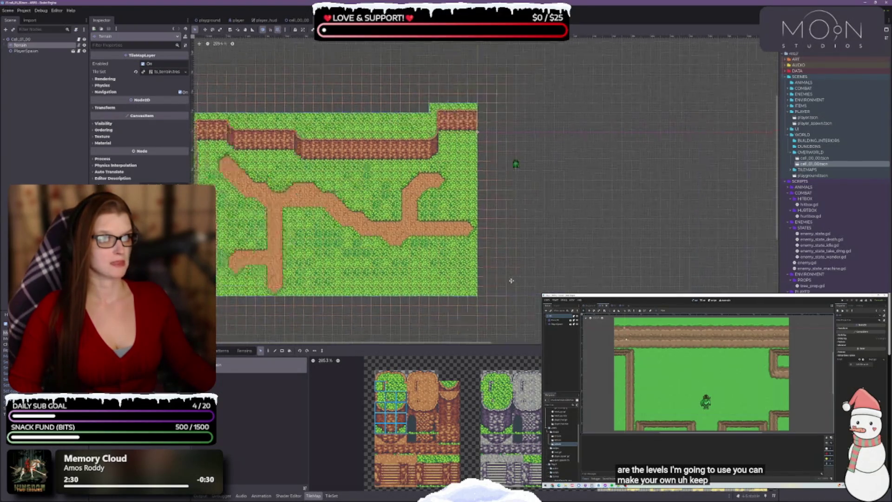
scroll(493, 269, up, 1)
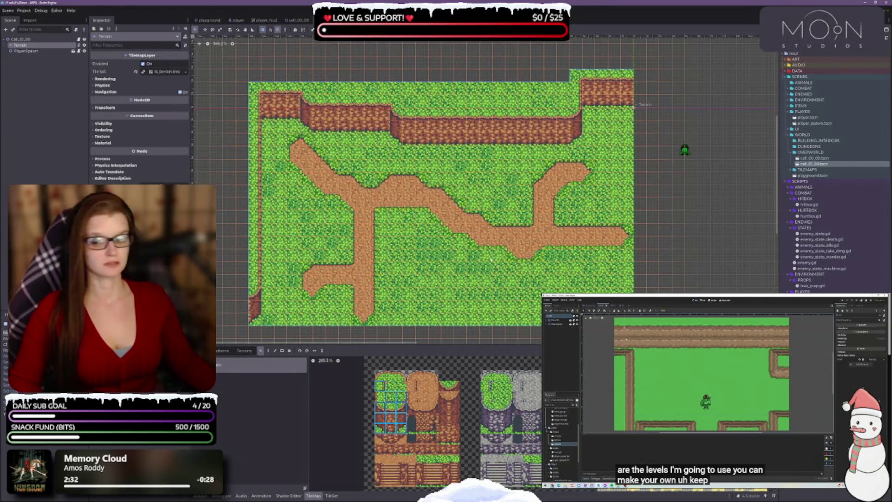
scroll(527, 216, right, 3)
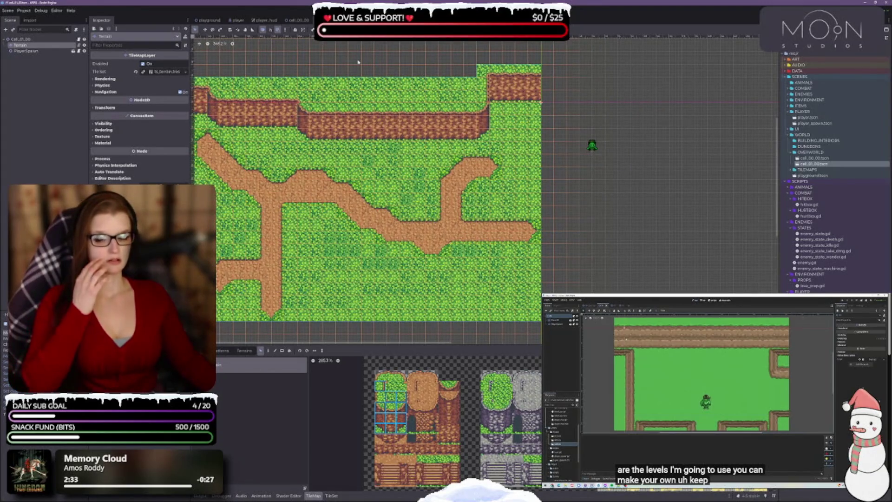
click(298, 20)
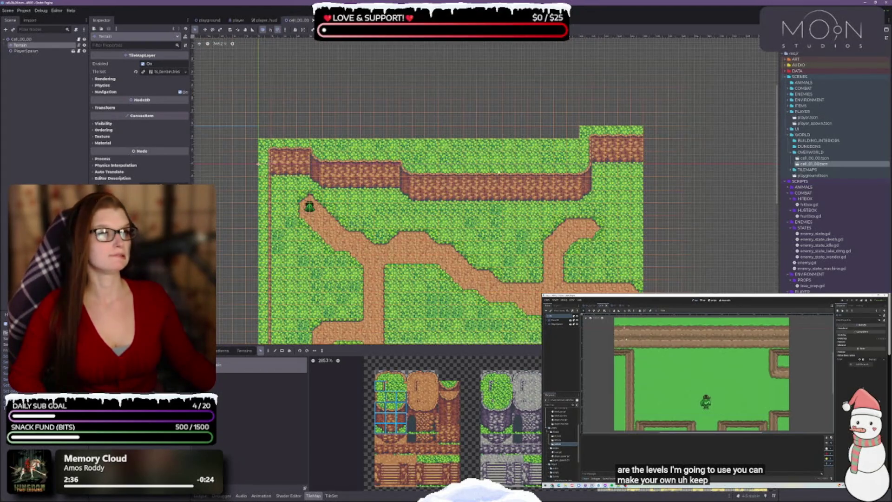
scroll(483, 195, left, 4)
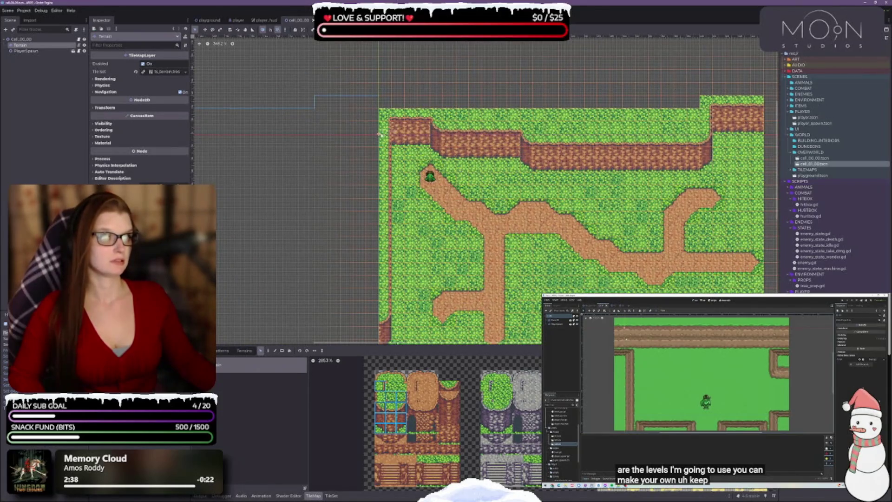
key(ctrl+Tab)
scroll(379, 186, left, 1)
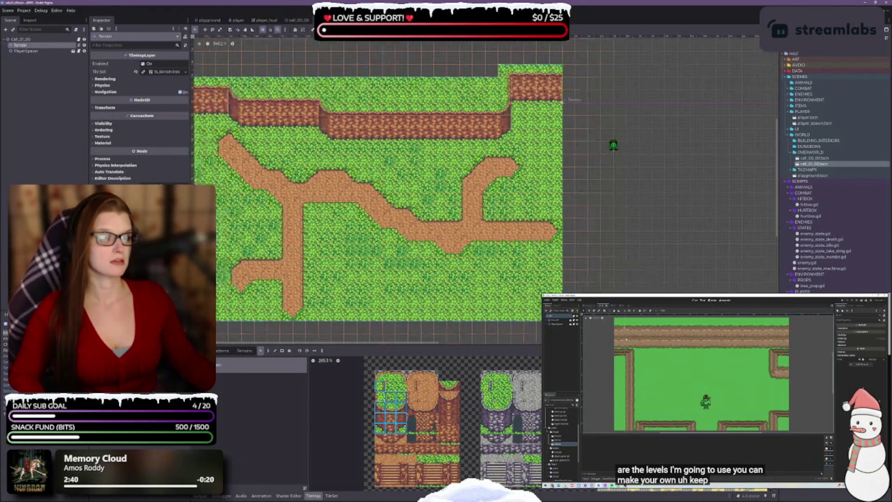
scroll(550, 79, up, 3)
scroll(483, 177, right, 2)
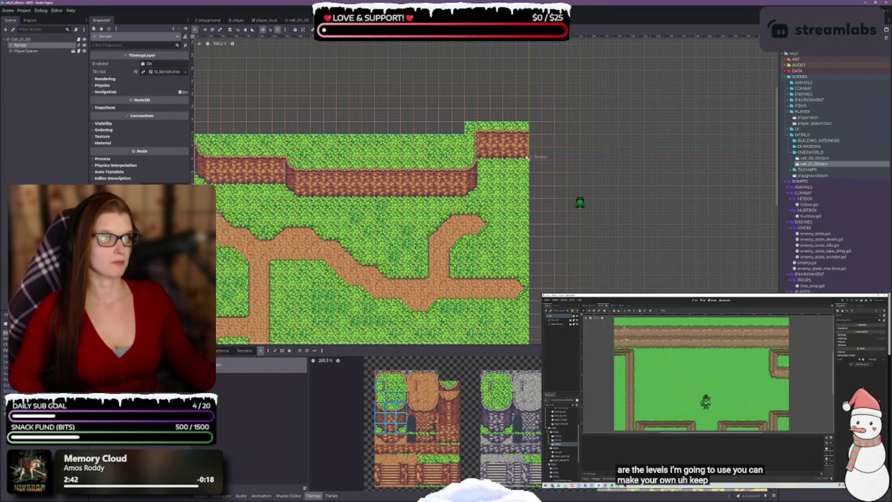
mouse_move(429, 172)
mouse_down()
mouse_move(647, 180)
mouse_move(364, 155)
mouse_up()
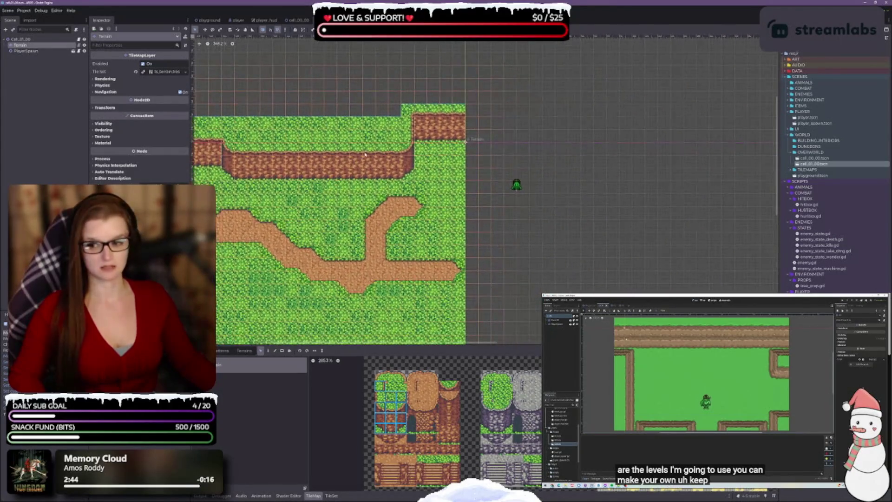
scroll(540, 237, down, 4)
scroll(540, 237, right, 4)
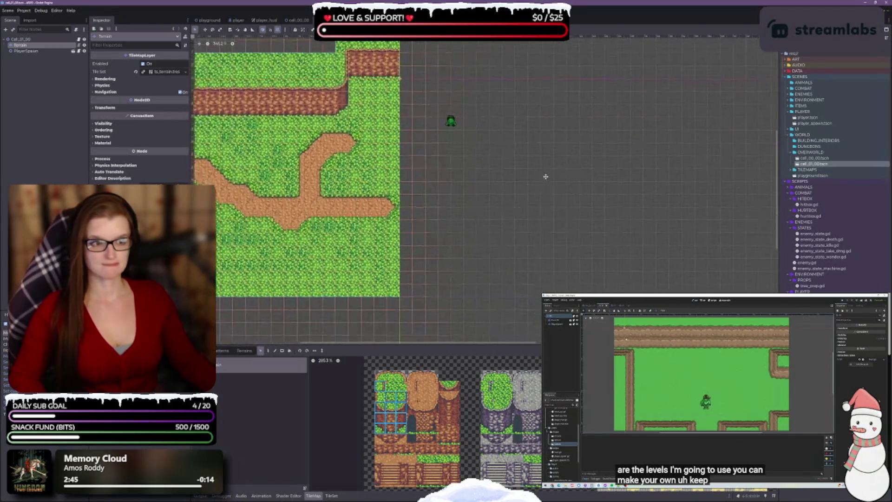
scroll(535, 223, up, 1)
mouse_move(535, 223)
mouse_down()
mouse_move(503, 239)
mouse_move(470, 229)
mouse_up()
scroll(470, 226, down, 1)
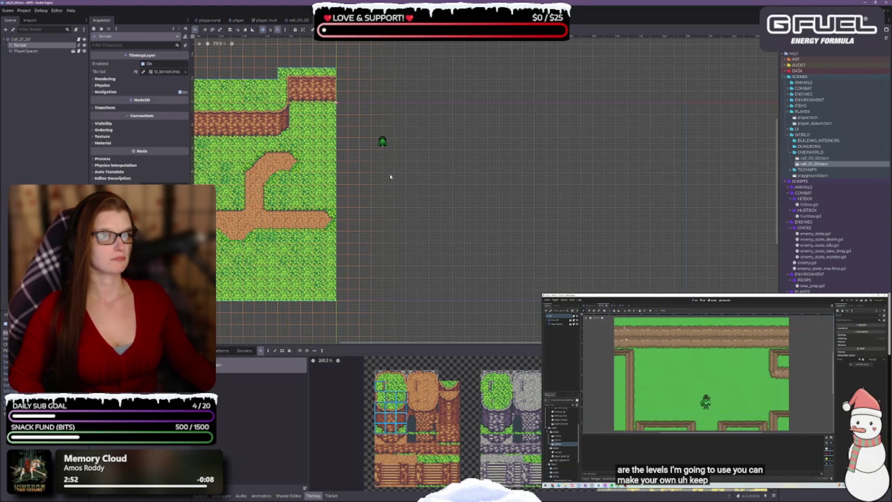
- Pick a single cliff tile from the atlas's left edge and switch to the Paint tool
click(391, 408)
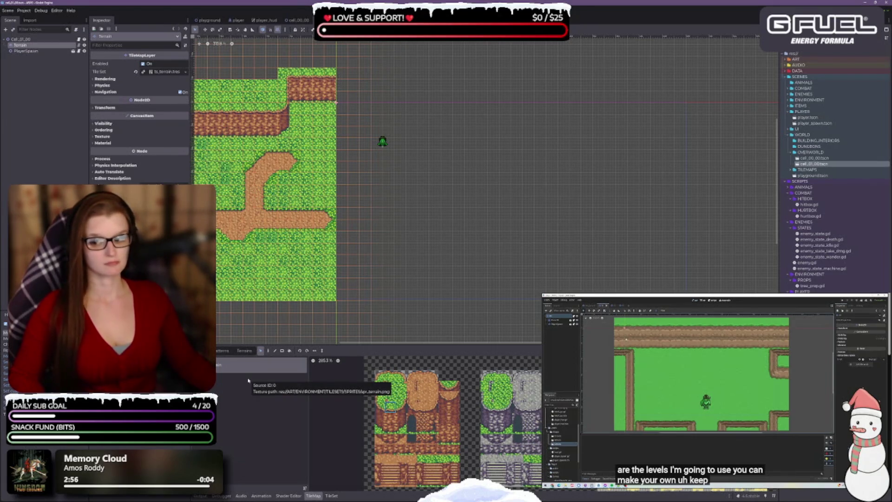
drag(390, 407, 390, 429)
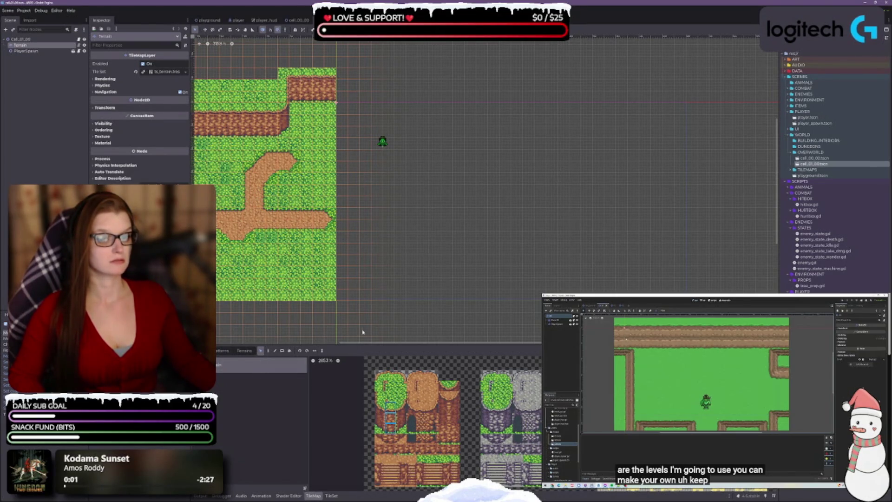
drag(364, 344, 364, 370)
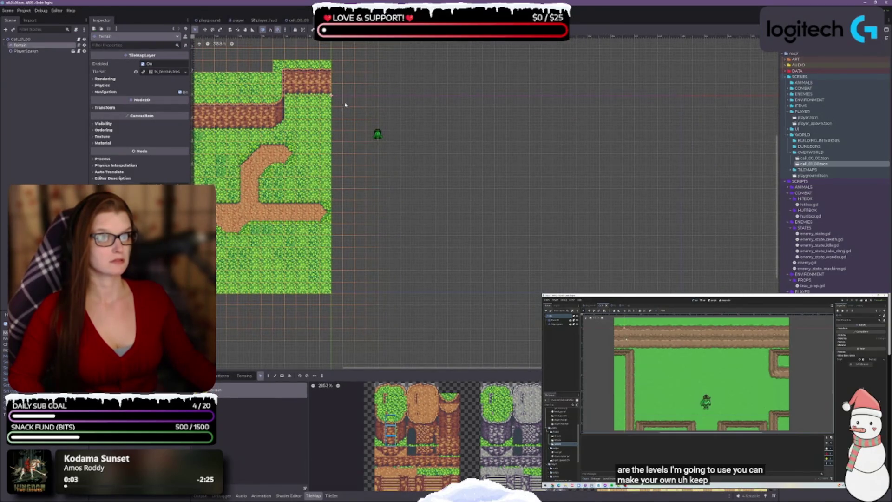
click(391, 425)
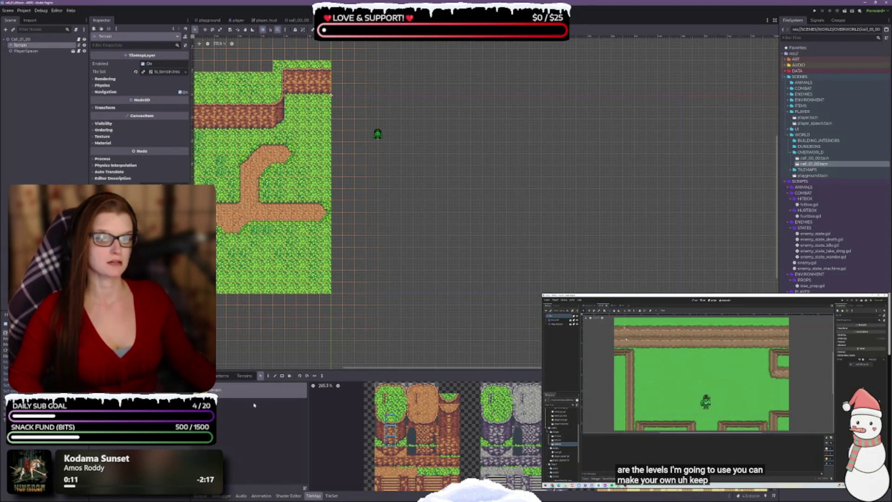
click(268, 376)
- Paint a dirt strip along the top and a grass-topped cliff ledge across the right side
drag(339, 78, 513, 84)
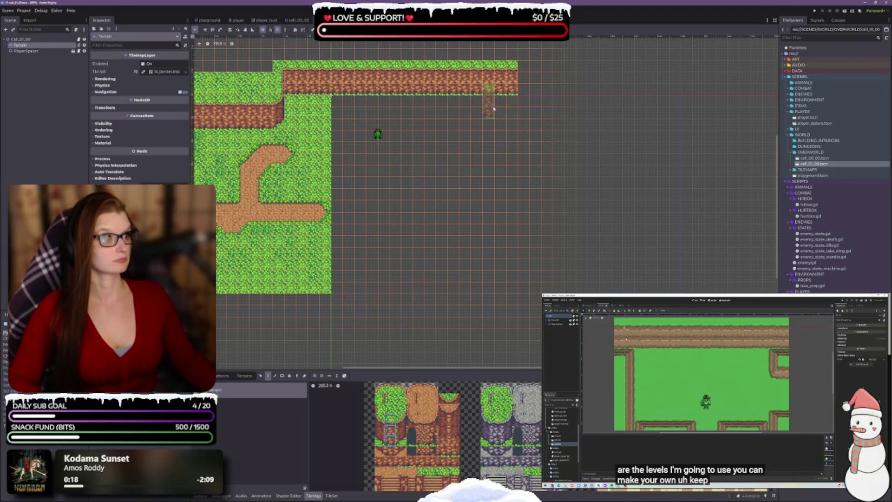
drag(488, 127, 677, 135)
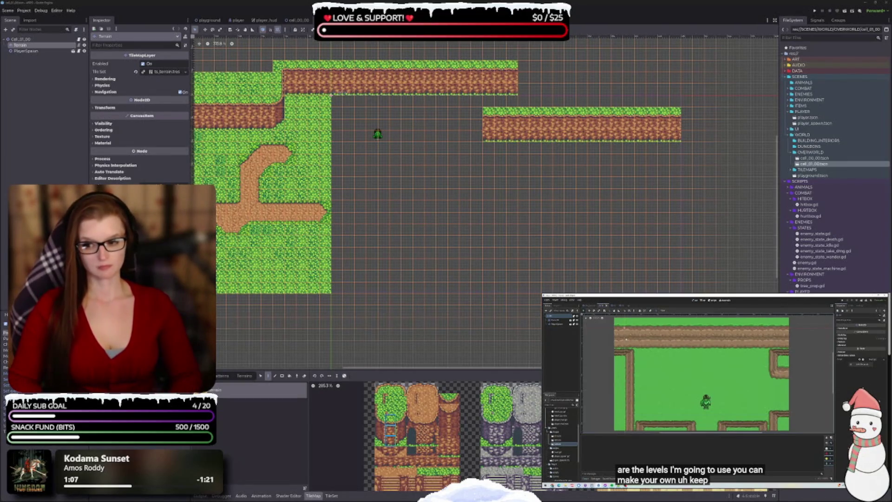
click(360, 354)
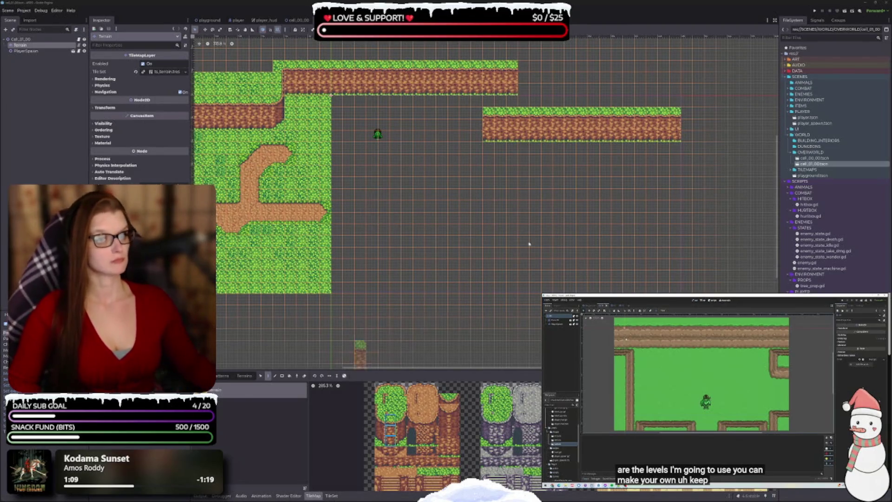
scroll(529, 243, down, 3)
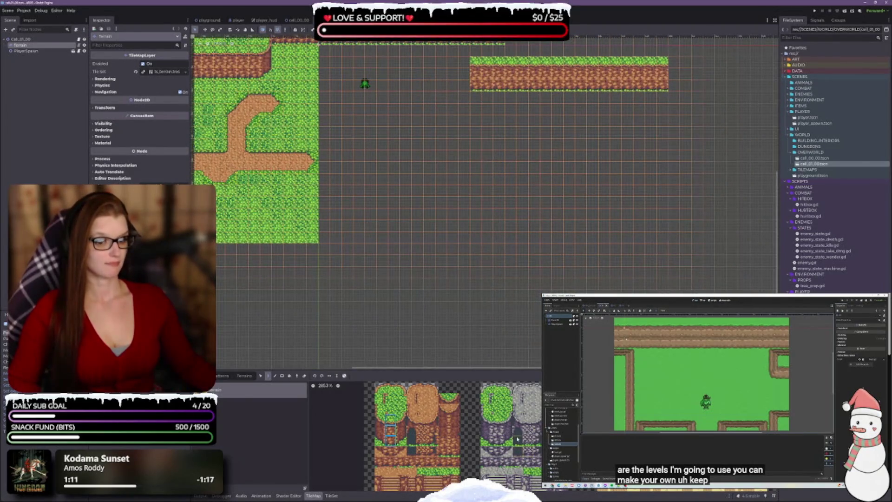
scroll(517, 439, up, 5)
drag(502, 370, 485, 263)
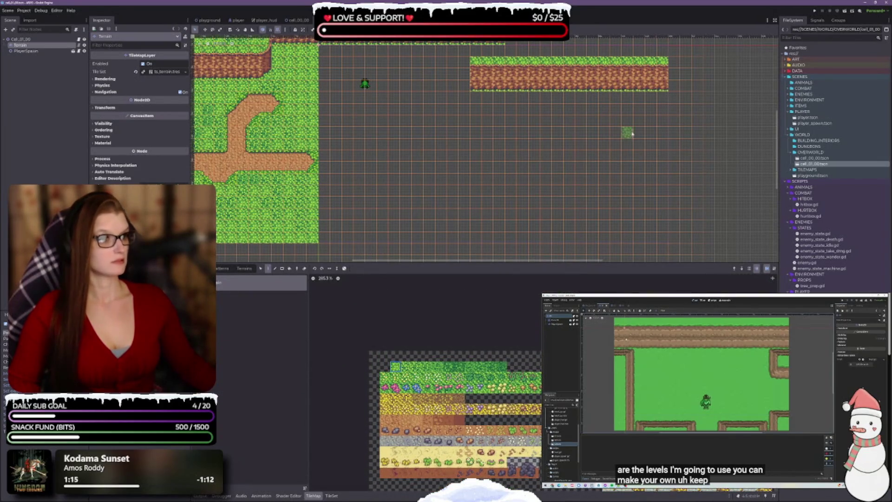
- Paint grass rows and a right-edge grass column enclosing the empty field, trying the Bucket tool
mouse_move(330, 237)
mouse_down()
mouse_move(595, 226)
mouse_move(655, 239)
mouse_move(566, 237)
mouse_up()
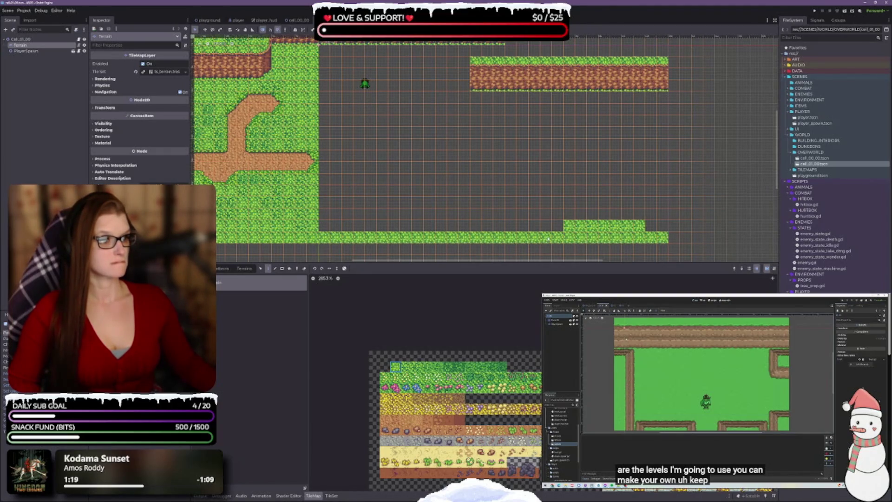
scroll(439, 200, right, 1)
scroll(439, 200, up, 1)
scroll(481, 65, up, 3)
scroll(480, 65, right, 1)
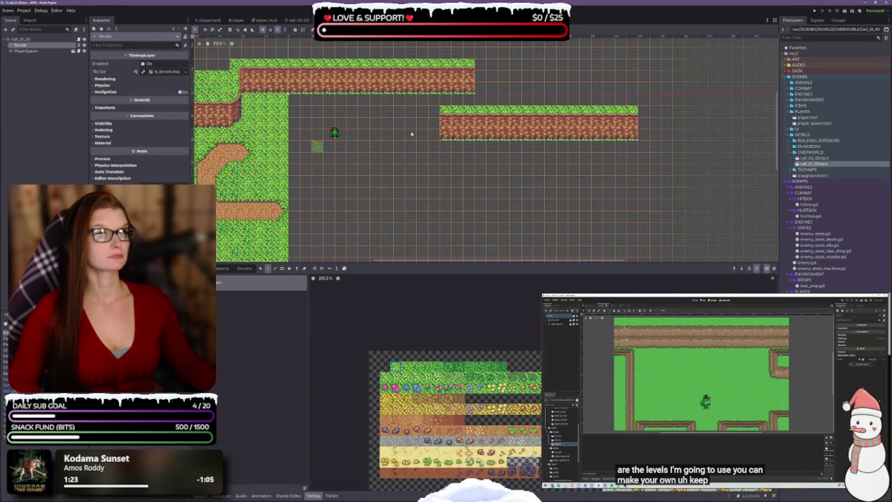
drag(445, 100, 632, 100)
scroll(627, 186, down, 5)
scroll(627, 186, right, 1)
mouse_move(614, 208)
mouse_down()
mouse_move(605, 106)
mouse_move(614, 79)
mouse_move(627, 184)
mouse_up()
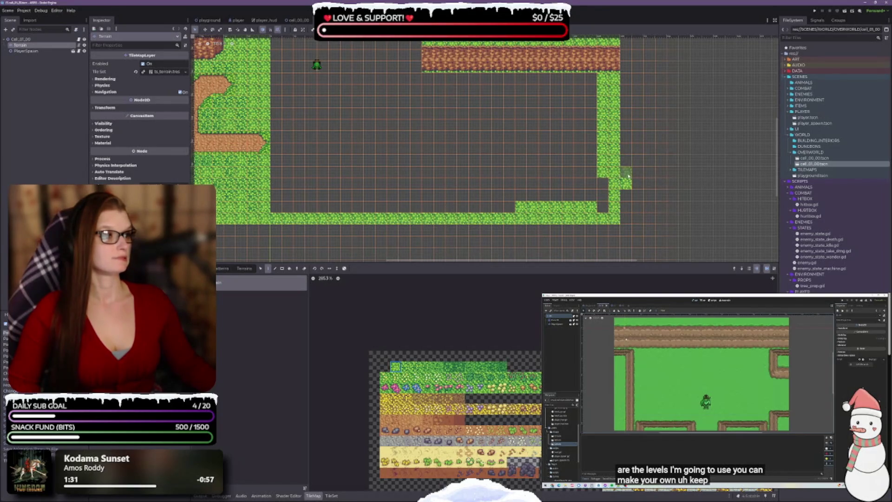
scroll(476, 139, up, 2)
scroll(459, 185, left, 1)
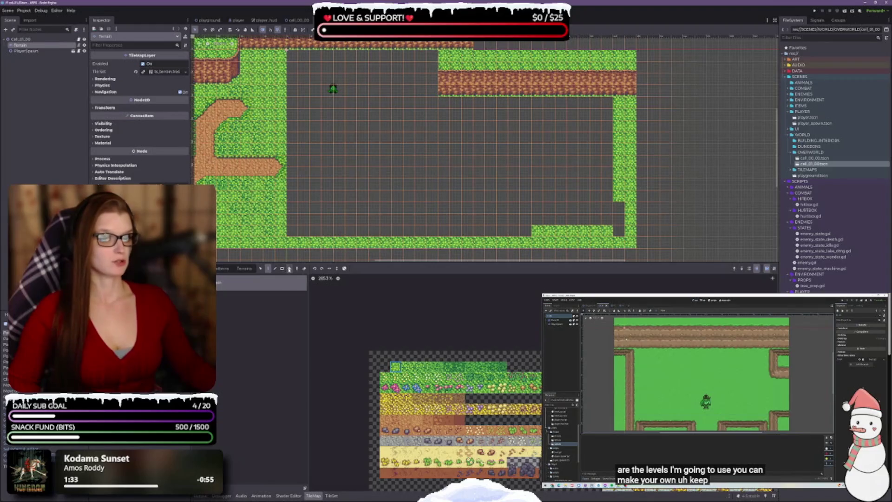
click(289, 268)
click(268, 269)
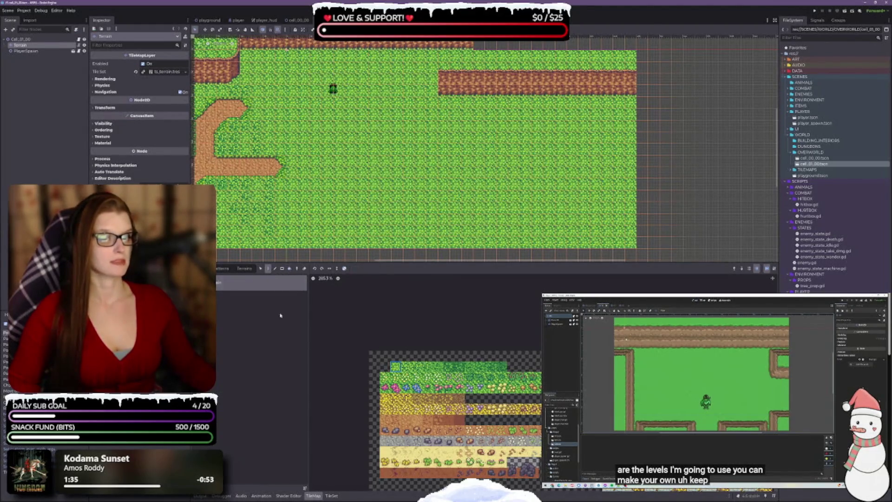
- Paint two diagonal cliff slope tiles rising from the lower ridge's left end to the upper ledge
scroll(498, 298, down, 2)
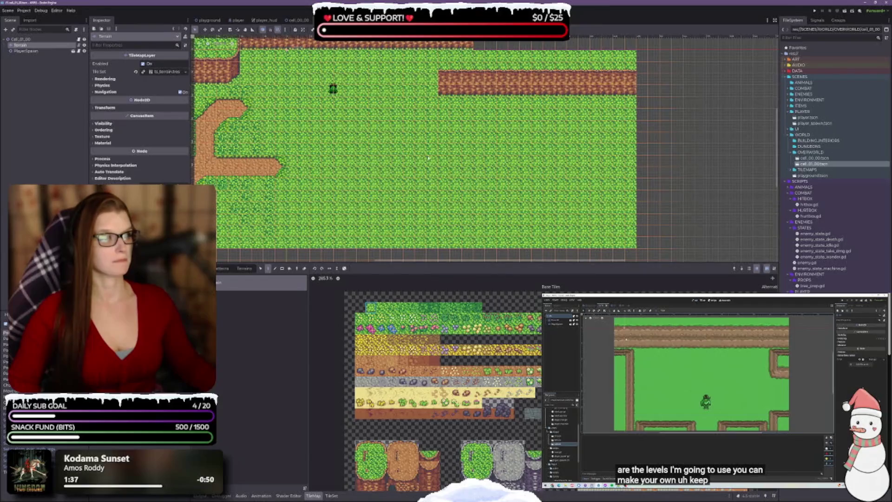
scroll(428, 157, up, 5)
scroll(398, 429, down, 5)
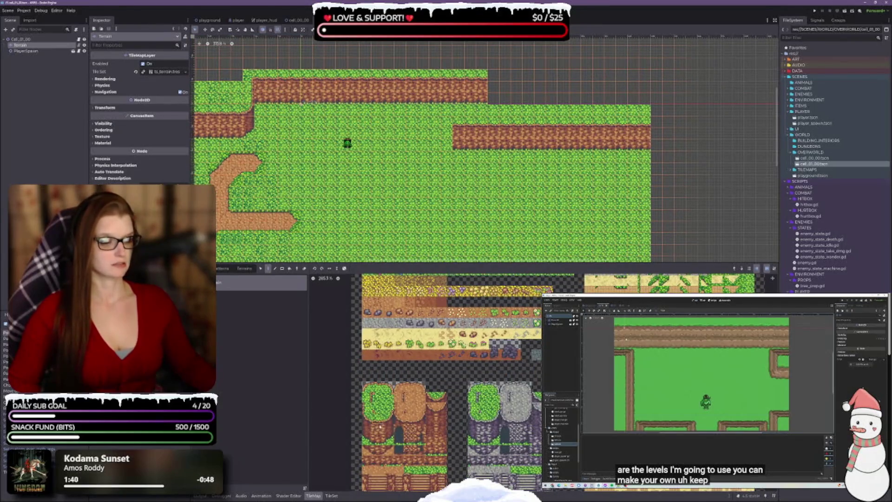
click(367, 428)
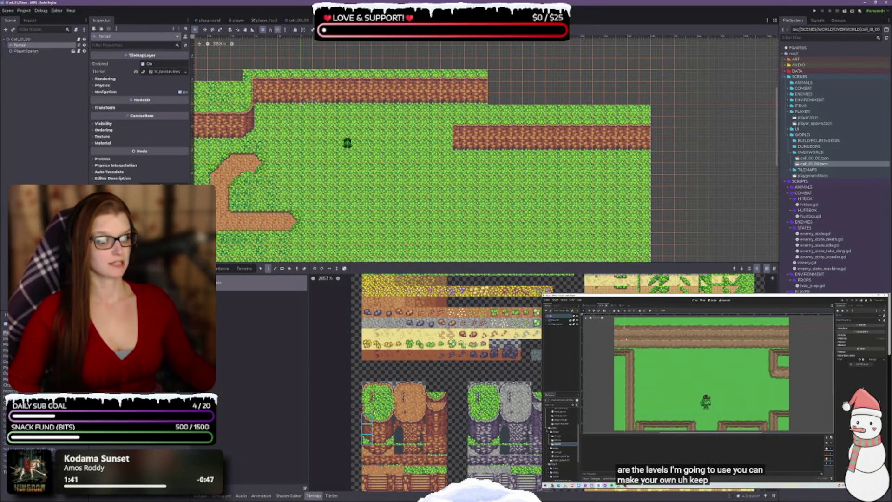
click(437, 129)
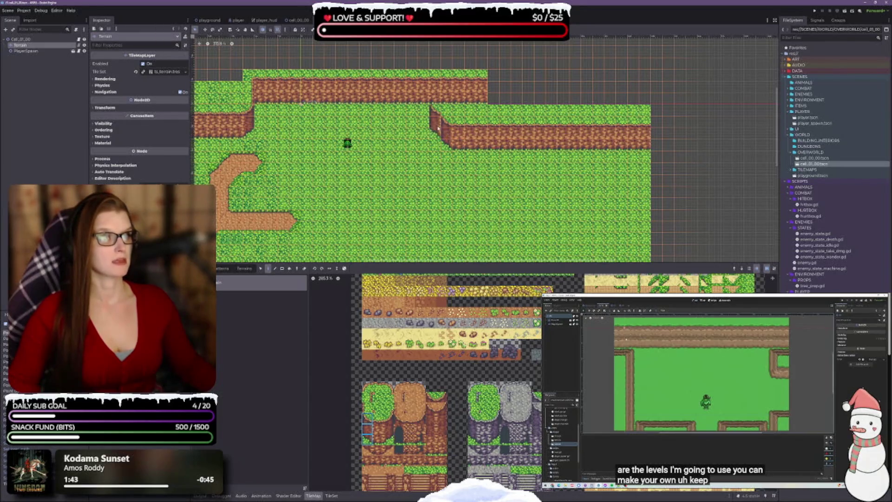
click(425, 111)
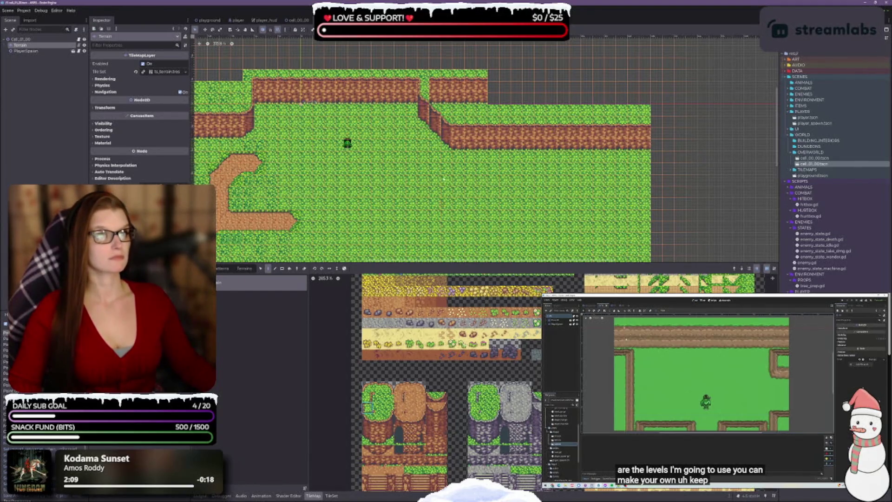
click(377, 407)
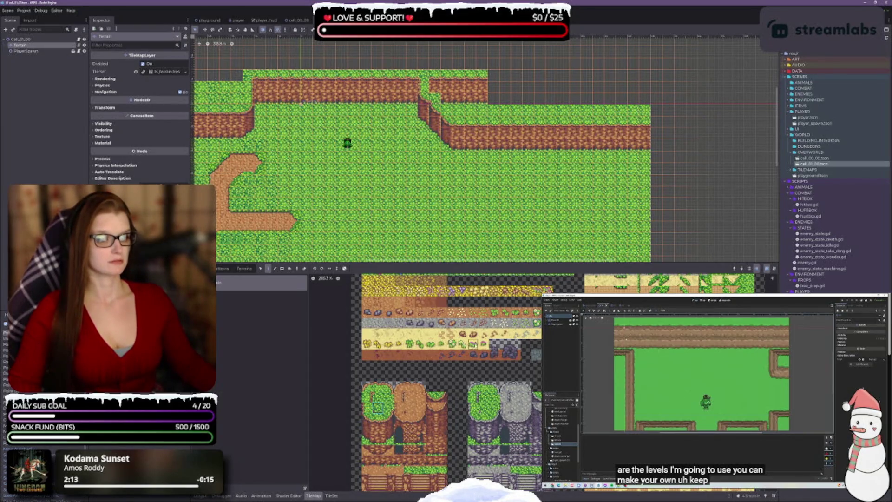
- Paint grass over the two leftover cliff tiles above the new slope
scroll(446, 381, up, 3)
click(432, 85)
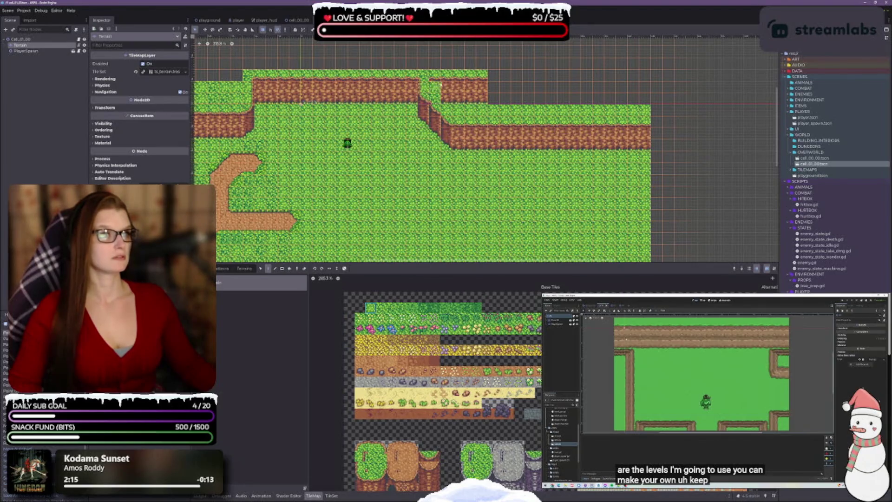
click(447, 98)
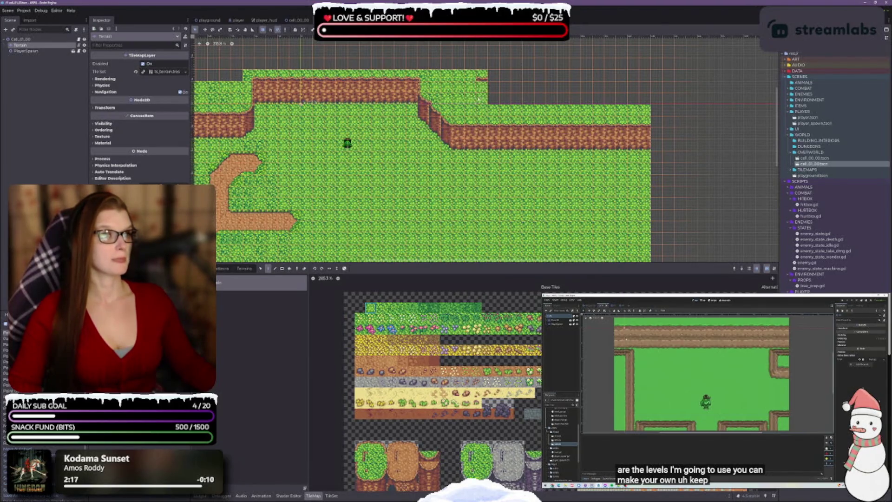
- Pan and zoom across the level to review the slope, ledges and left dirt path
drag(650, 123, 613, 162)
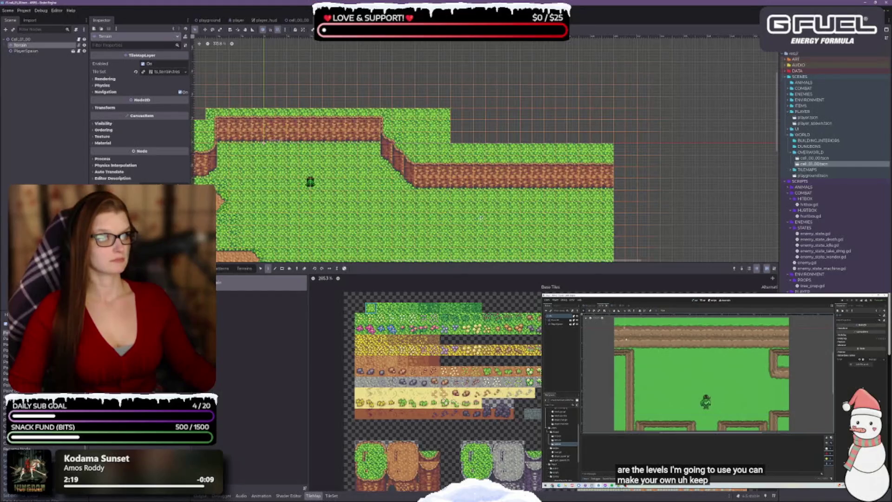
scroll(530, 257, down, 2)
scroll(530, 257, left, 3)
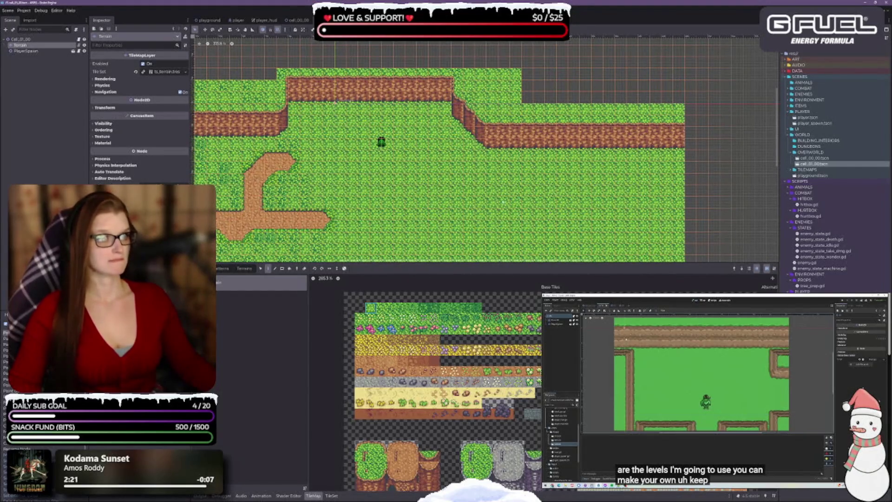
drag(503, 202, 387, 175)
mouse_move(296, 177)
mouse_down()
mouse_move(265, 187)
mouse_move(379, 118)
mouse_move(509, 162)
mouse_up()
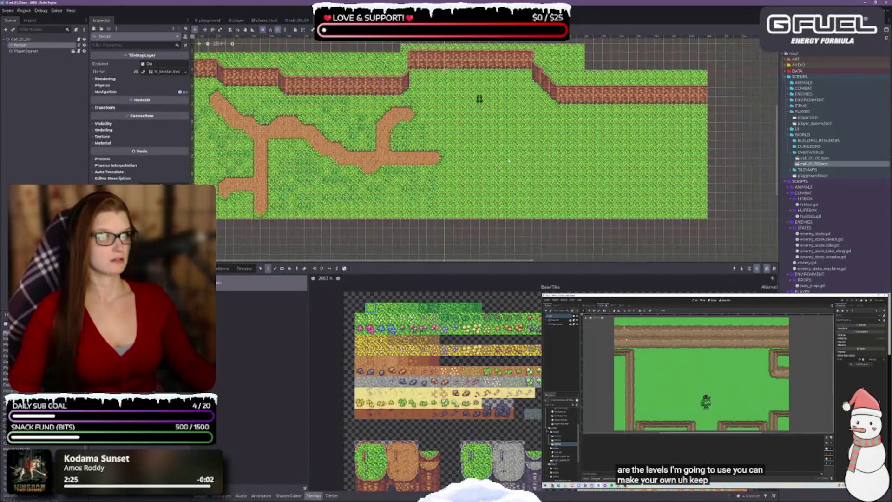
scroll(508, 161, down, 3)
scroll(523, 168, up, 2)
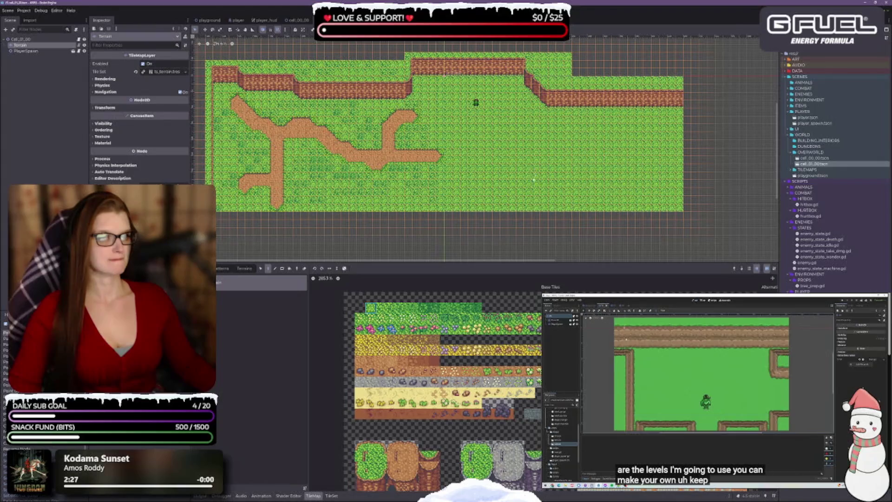
drag(604, 163, 518, 177)
scroll(518, 178, up, 3)
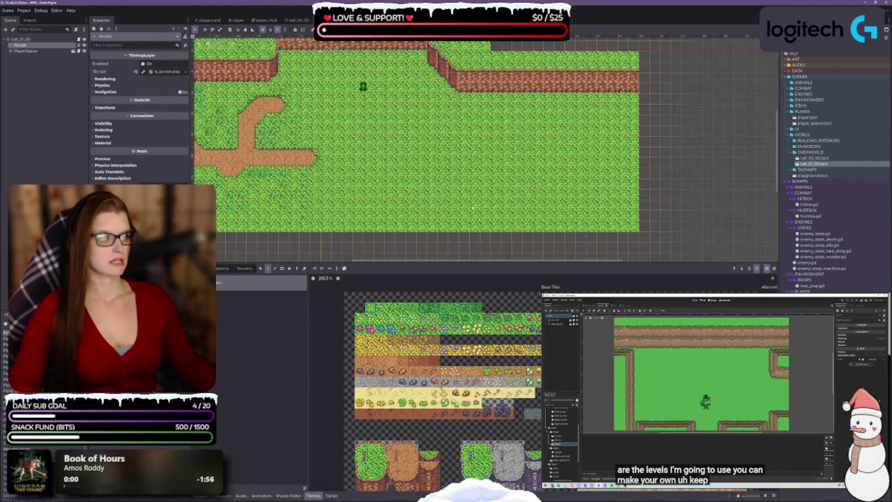
scroll(483, 173, down, 1)
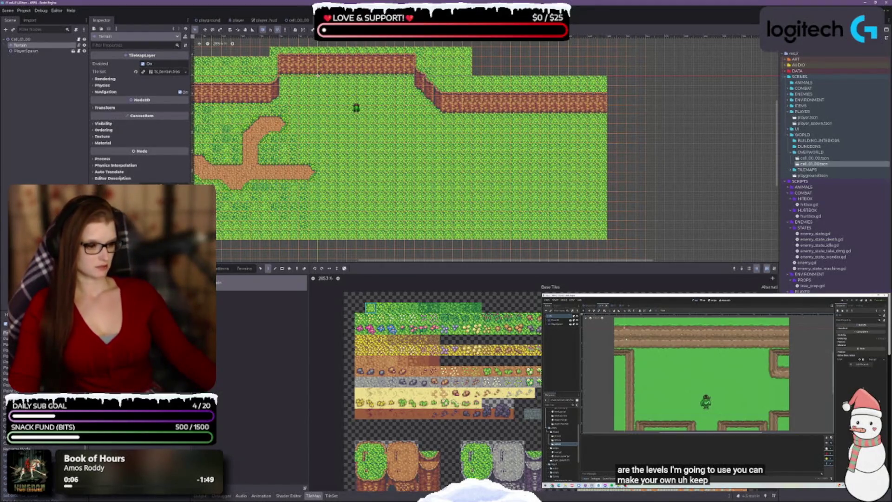
scroll(538, 424, up, 2)
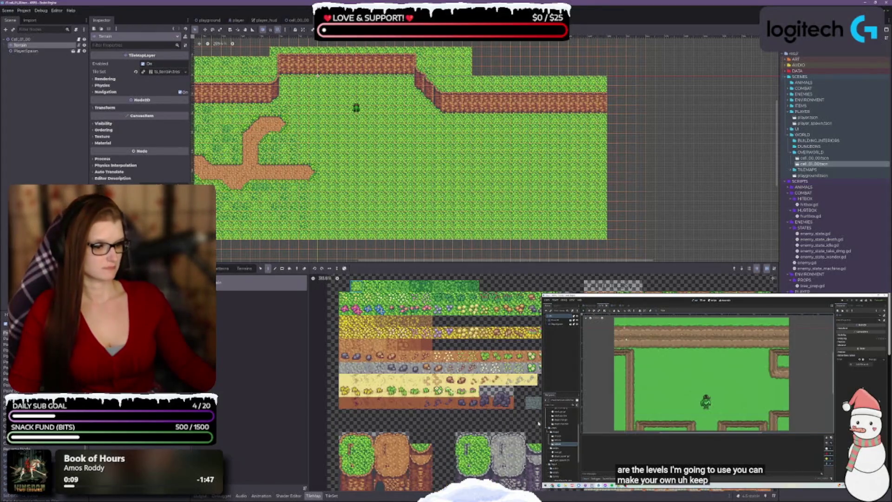
scroll(538, 423, down, 4)
- Drag the splitter down to shrink the TileMap panel and enlarge the level view
scroll(517, 405, up, 3)
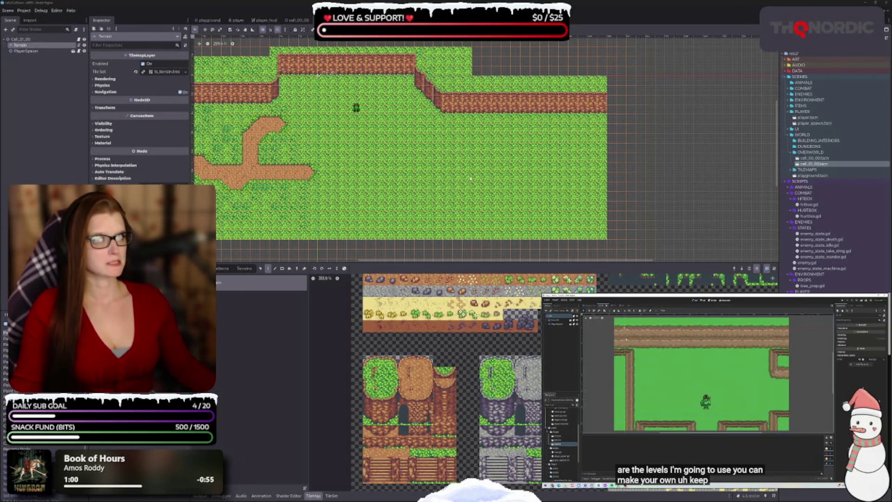
scroll(492, 227, left, 2)
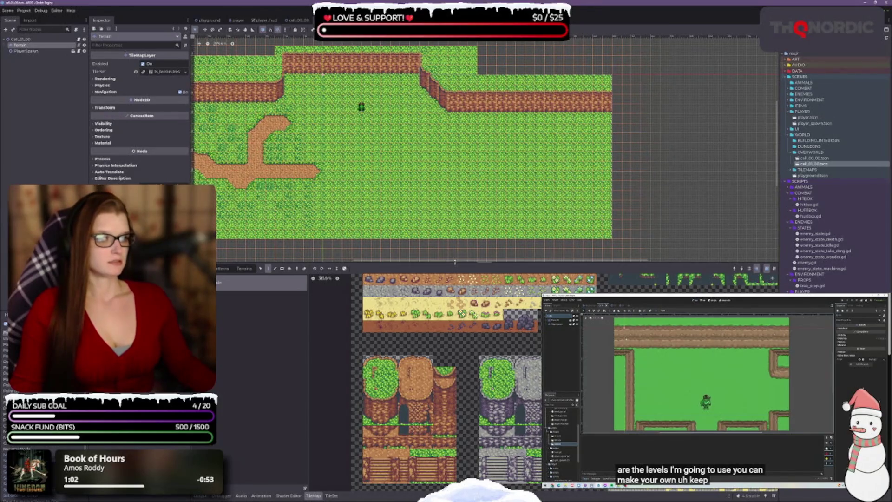
drag(454, 262, 335, 338)
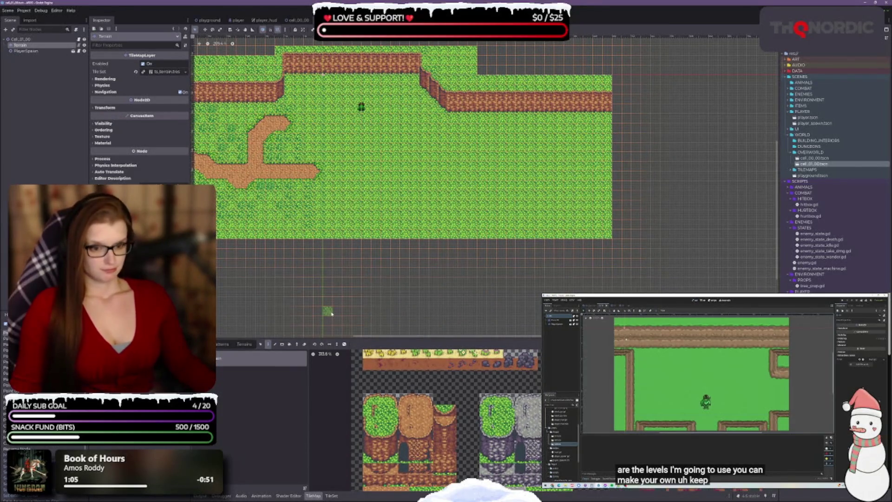